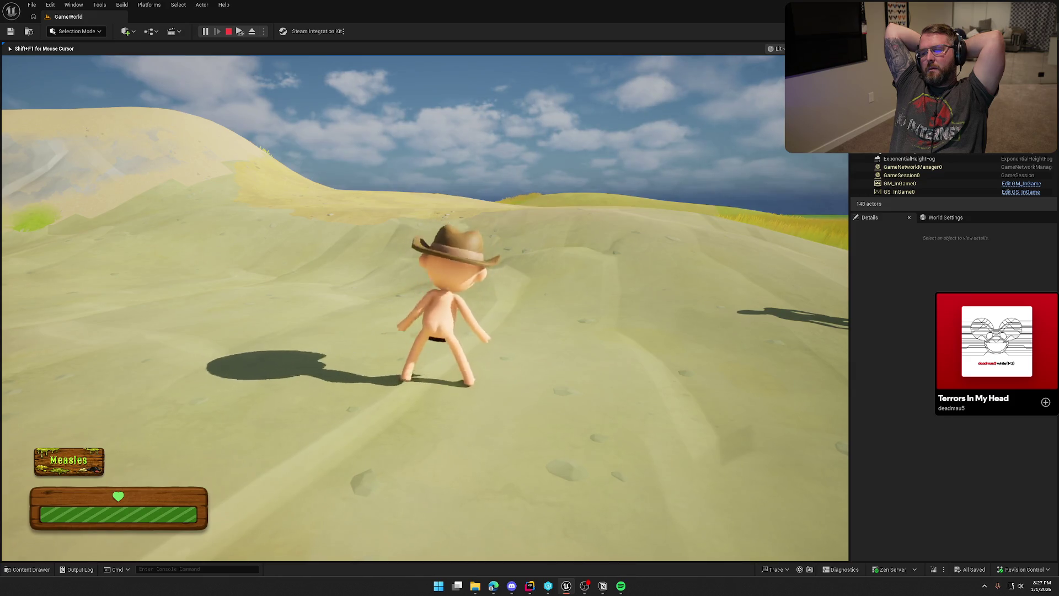
Step: Sprint the play-test character toward the mannequins
{"action": "key", "text": "shift+w"}
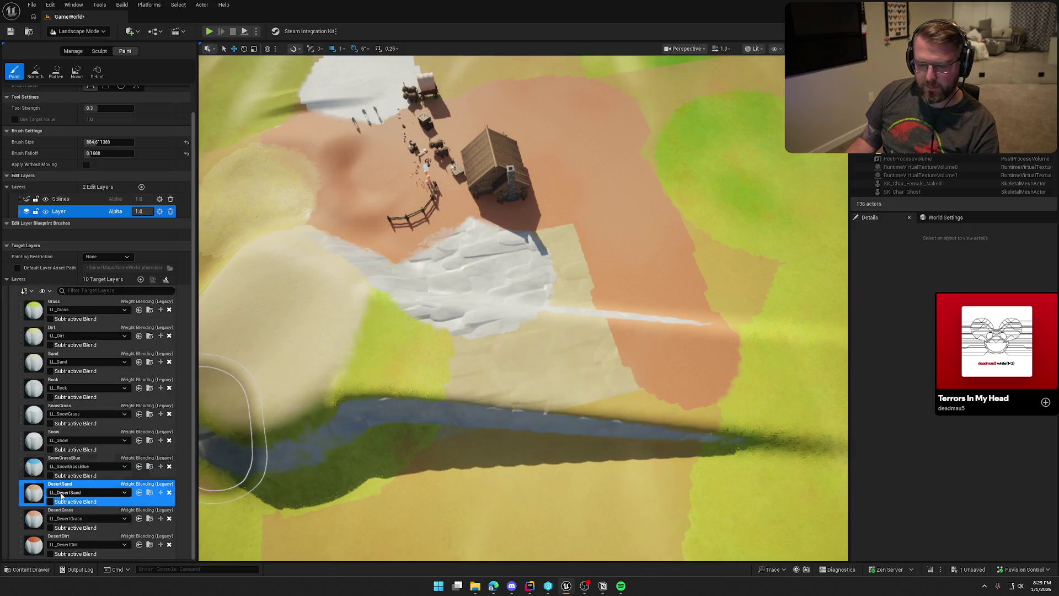
Step: Paint a DesertGrass band across the terrain
{"action": "left_click", "coordinate": [71, 514]}
{"action": "mouse_move", "coordinate": [615, 406]}
{"action": "left_mouse_down"}
{"action": "mouse_move", "coordinate": [713, 379]}
{"action": "mouse_move", "coordinate": [794, 404]}
{"action": "left_mouse_up"}
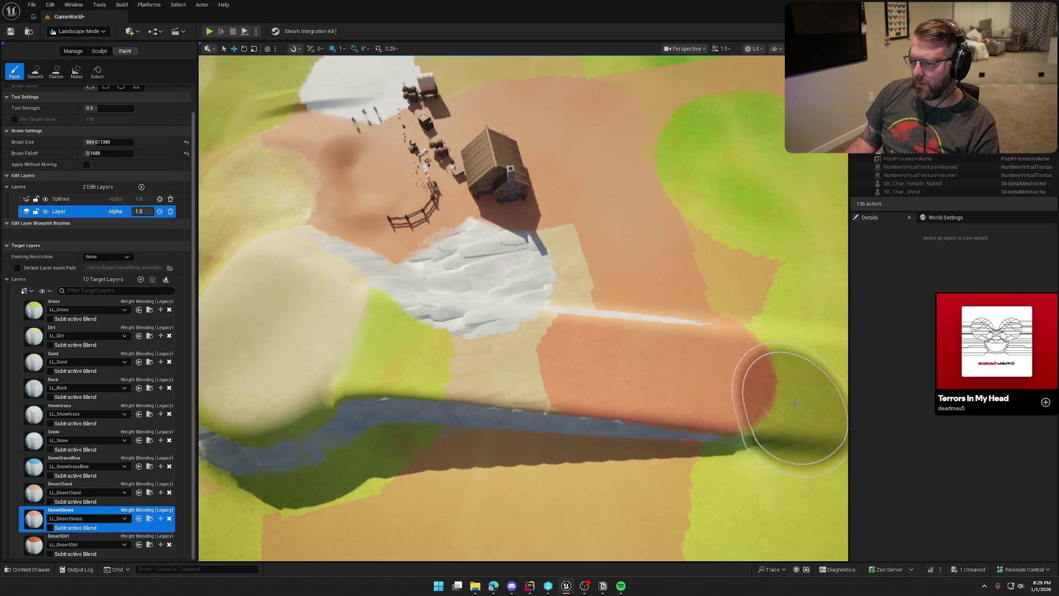
{"action": "scroll", "coordinate": [794, 403], "scroll_direction": "up", "scroll_amount": 10}
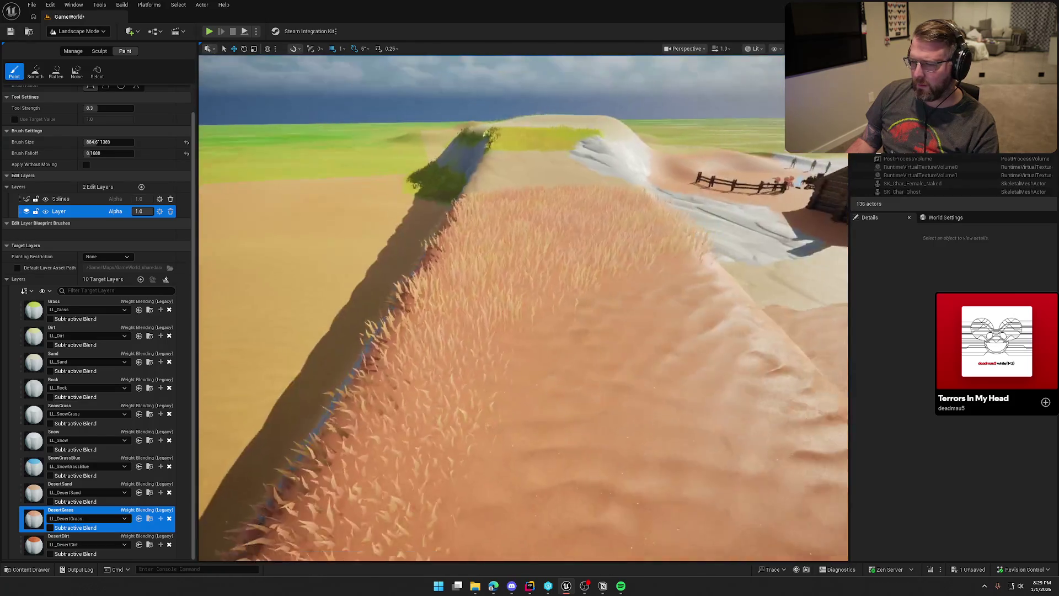
{"action": "scroll", "coordinate": [523, 308], "scroll_direction": "down", "scroll_amount": 10}
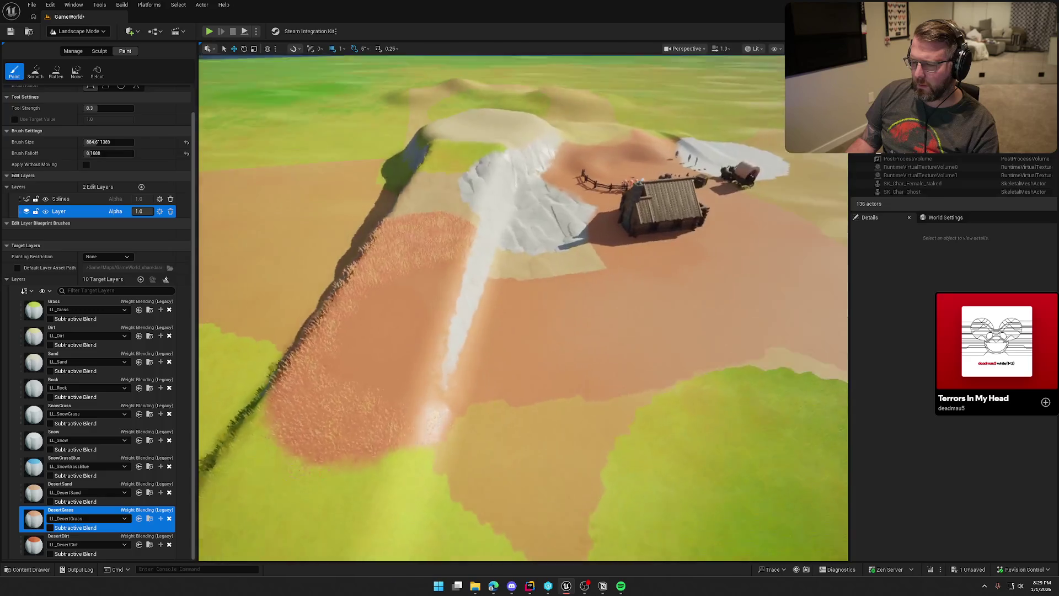
{"action": "scroll", "coordinate": [633, 354], "scroll_direction": "up", "scroll_amount": 3}
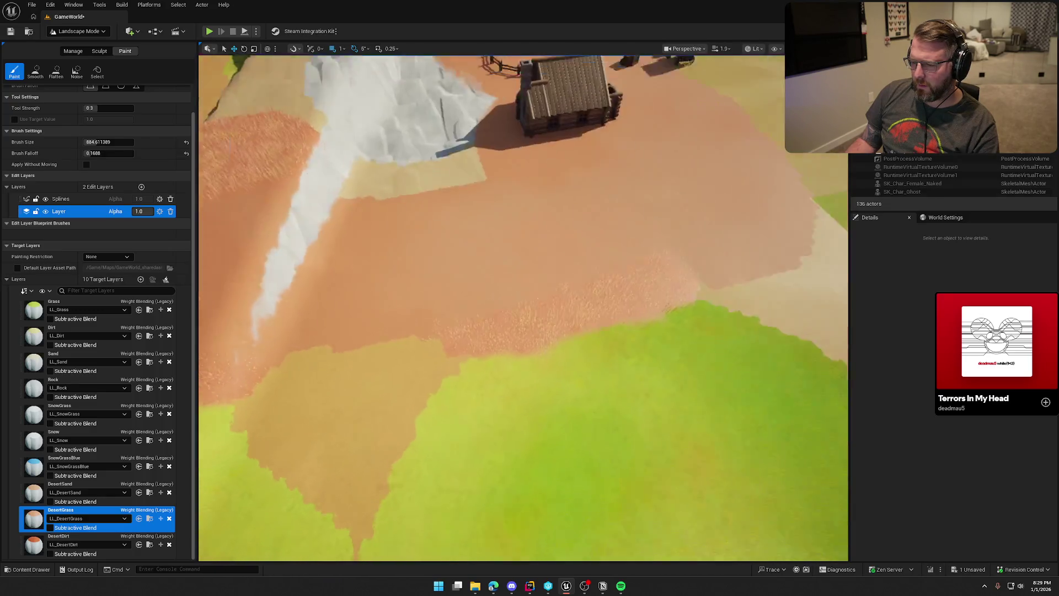
{"action": "scroll", "coordinate": [579, 309], "scroll_direction": "down", "scroll_amount": 5}
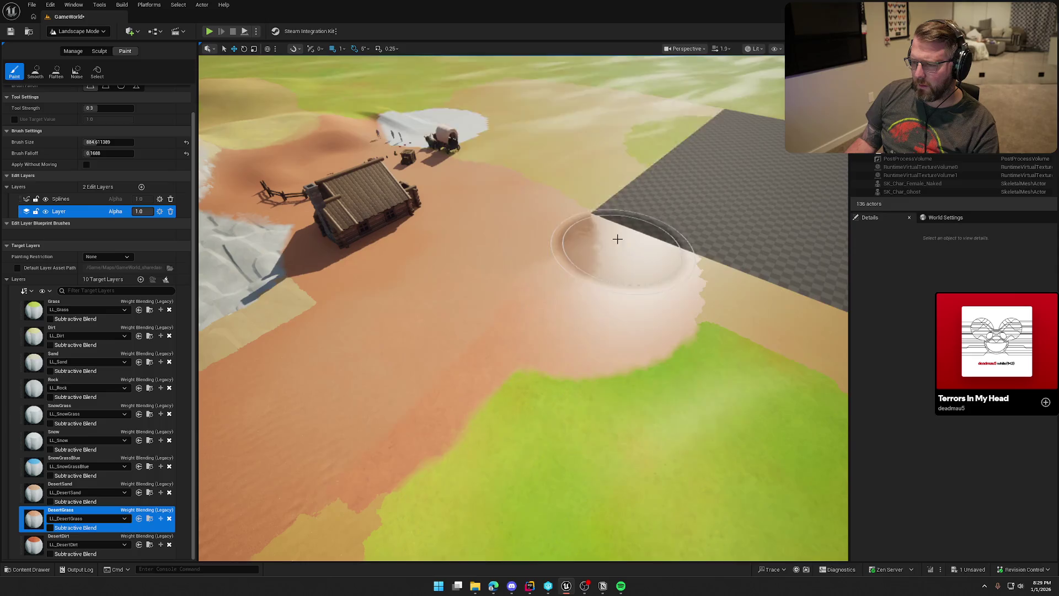
{"action": "scroll", "coordinate": [661, 390], "scroll_direction": "down", "scroll_amount": 2}
Step: Paint SnowGrass over the upper-left terrain by the barn, then start a play-test
{"action": "left_click_drag", "start_coordinate": [567, 331], "coordinate": [567, 408]}
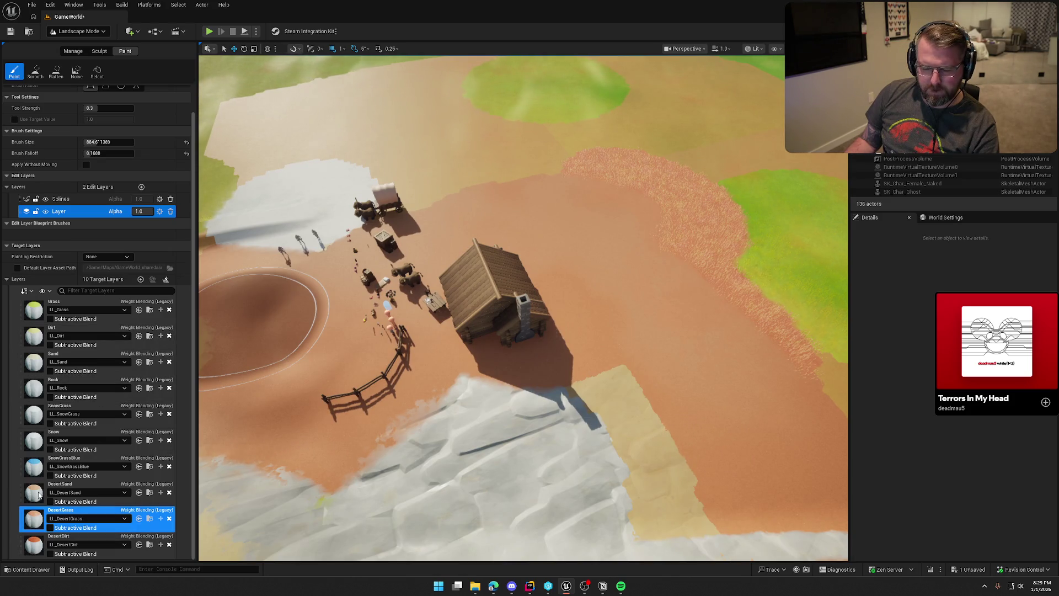
{"action": "left_click", "coordinate": [34, 415]}
{"action": "mouse_move", "coordinate": [385, 171]}
{"action": "left_mouse_down"}
{"action": "mouse_move", "coordinate": [366, 154]}
{"action": "mouse_move", "coordinate": [275, 135]}
{"action": "mouse_move", "coordinate": [440, 183]}
{"action": "mouse_move", "coordinate": [485, 153]}
{"action": "mouse_move", "coordinate": [551, 156]}
{"action": "left_mouse_up"}
{"action": "scroll", "coordinate": [579, 237], "scroll_direction": "up", "scroll_amount": 3}
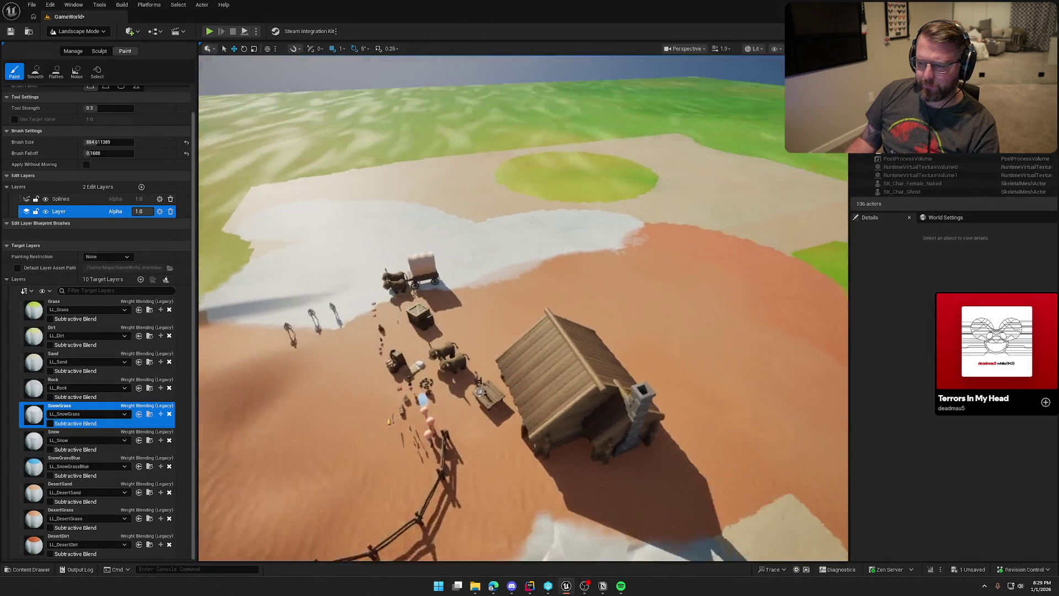
{"action": "scroll", "coordinate": [524, 309], "scroll_direction": "up", "scroll_amount": 10}
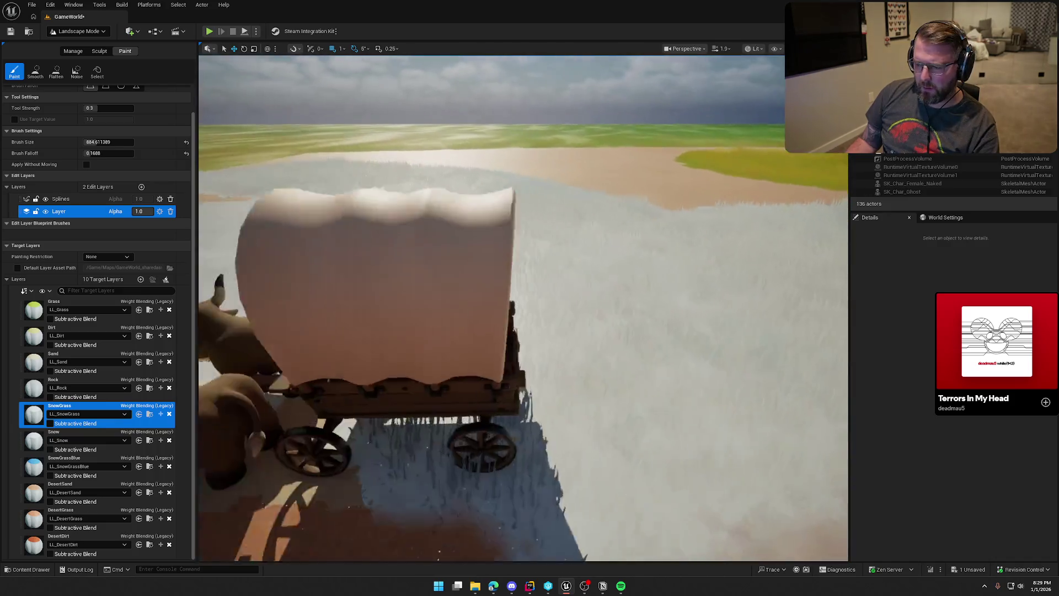
{"action": "scroll", "coordinate": [296, 98], "scroll_direction": "down", "scroll_amount": 5}
{"action": "left_click", "coordinate": [209, 32]}
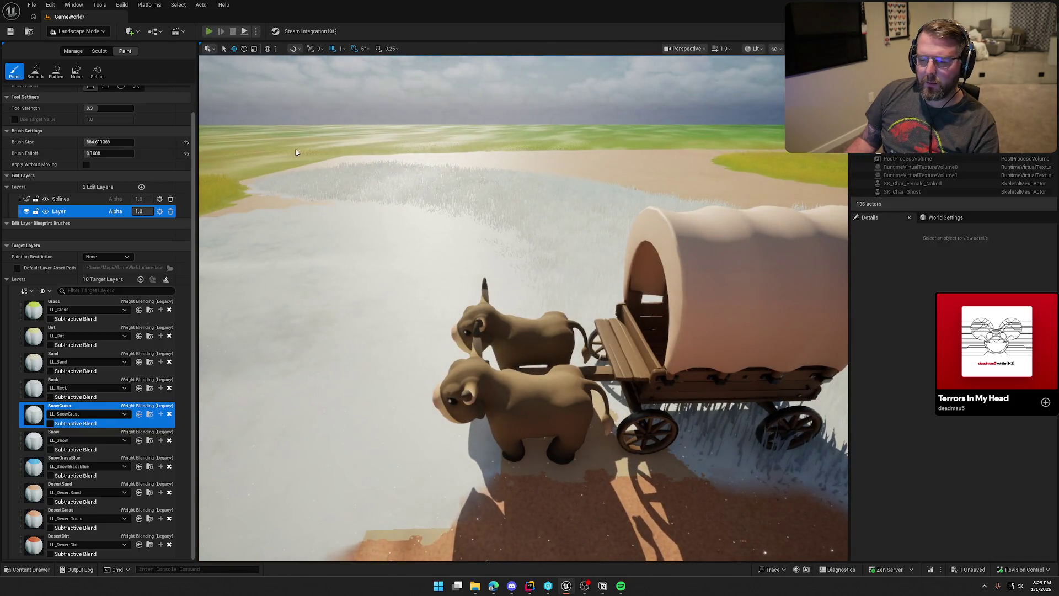
Step: Run the character past the wagon, through the snowy grass toward the desert
{"action": "key", "text": "w"}
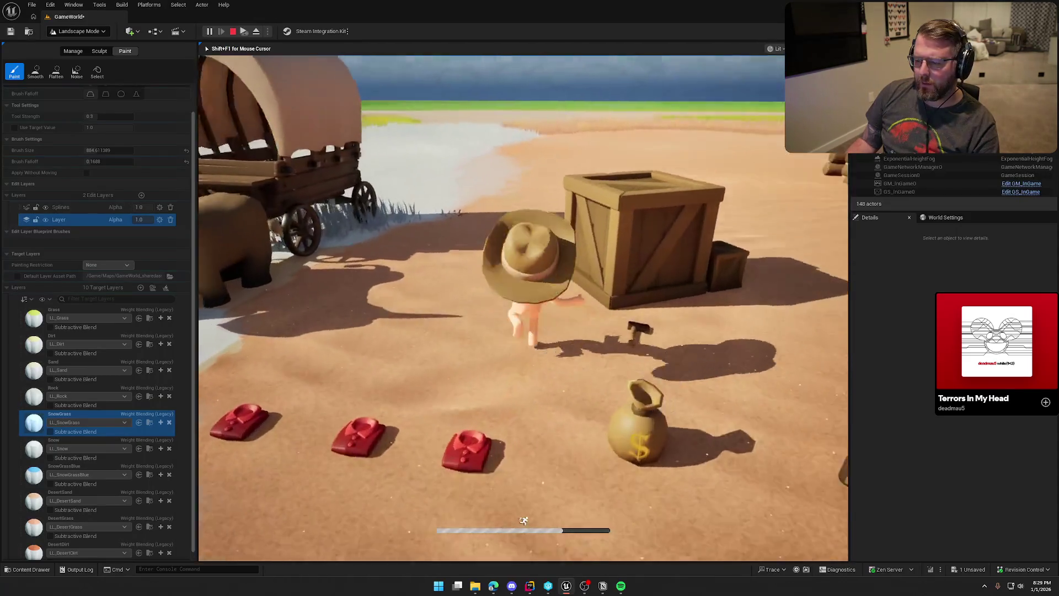
{"action": "key", "text": "w"}
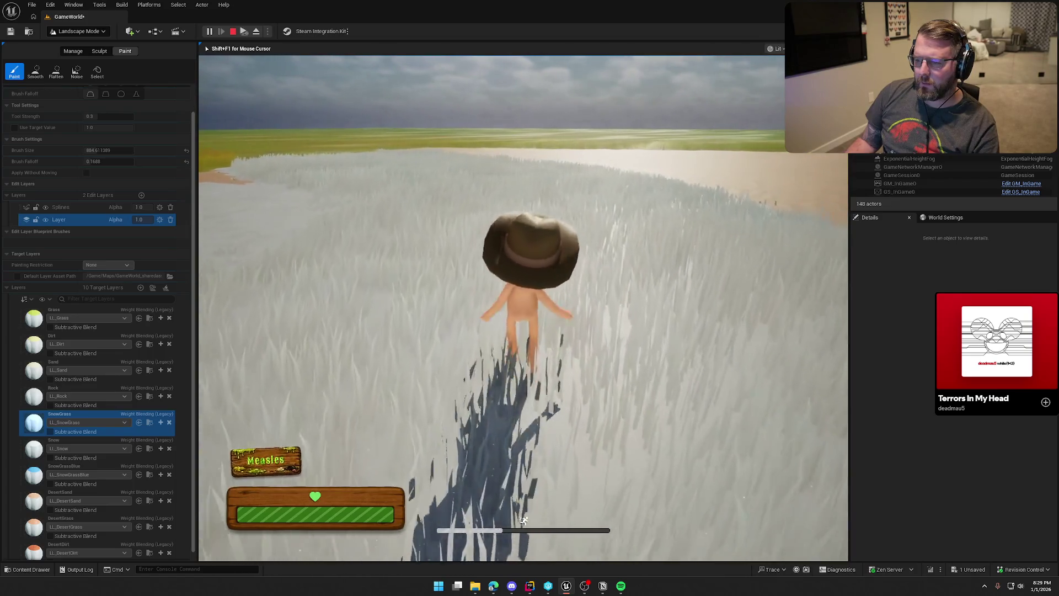
{"action": "key", "text": "w"}
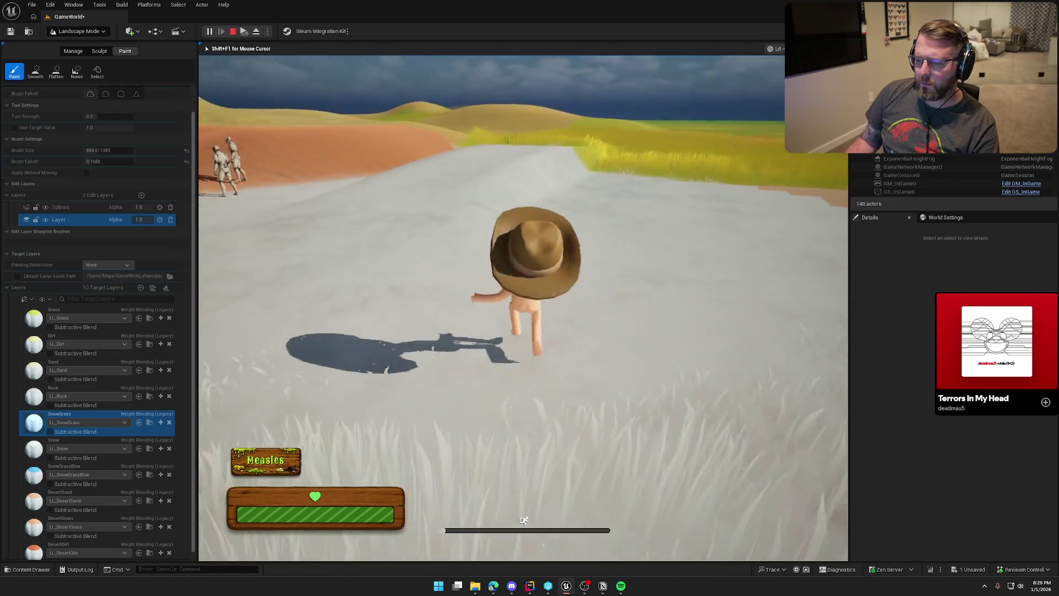
{"action": "key", "text": "w"}
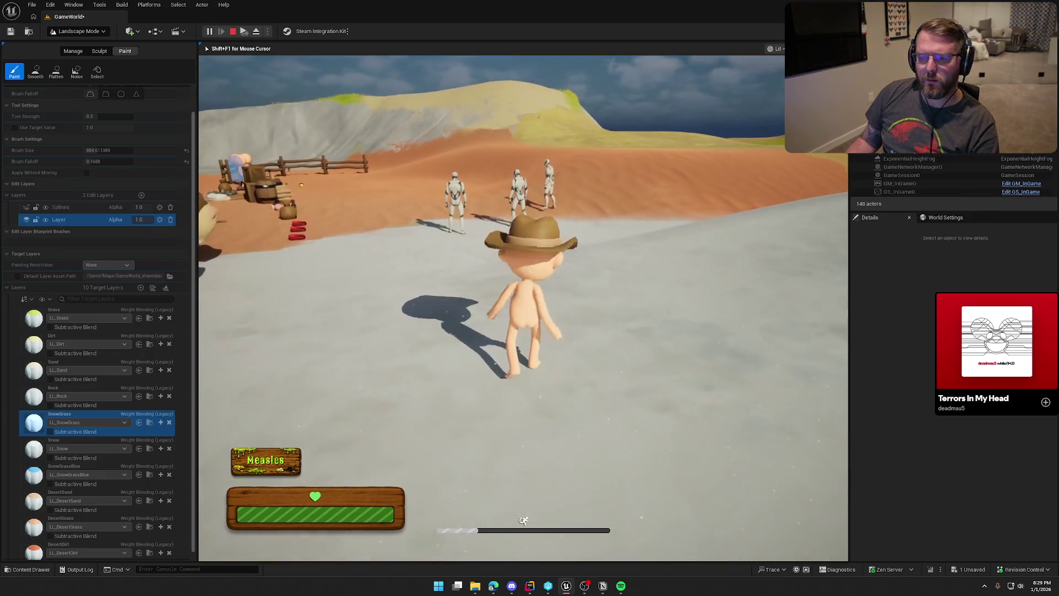
Step: Stop play, switch to Selection Mode, and start a fresh play session
{"action": "key", "text": "Escape"}
{"action": "left_click", "coordinate": [78, 31]}
{"action": "left_click", "coordinate": [71, 44]}
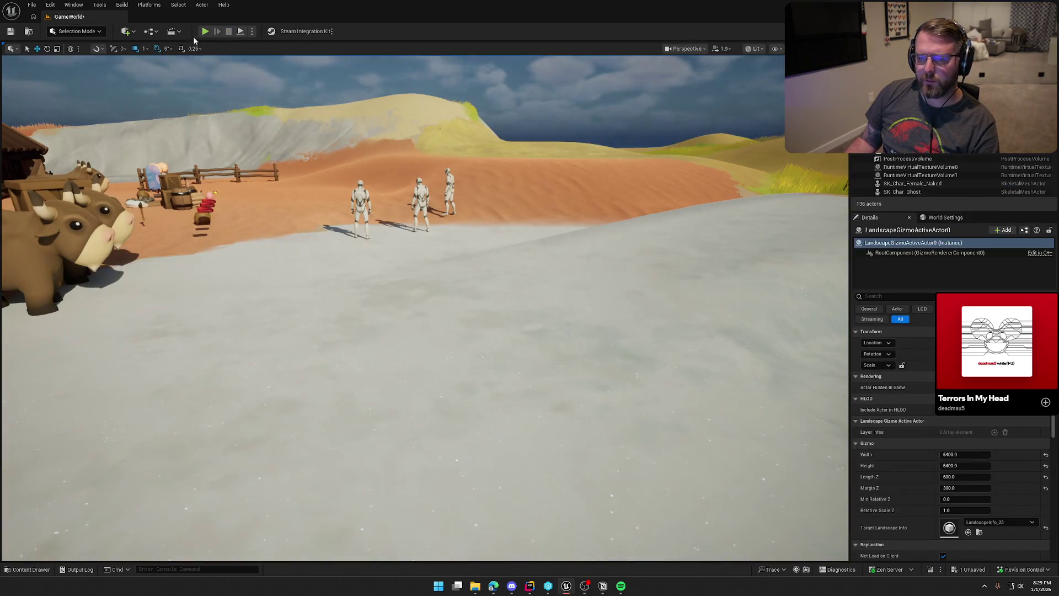
{"action": "key", "text": "alt+p"}
{"action": "key", "text": "w"}
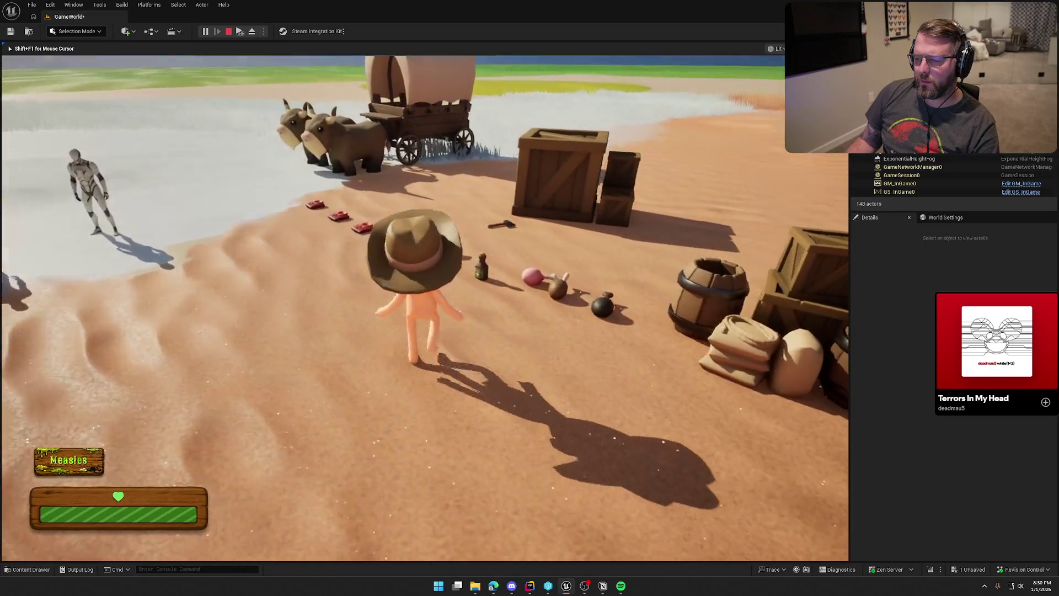
Step: Pick up and throw away the medicine bottle, then head toward the village
{"action": "key", "text": "e"}
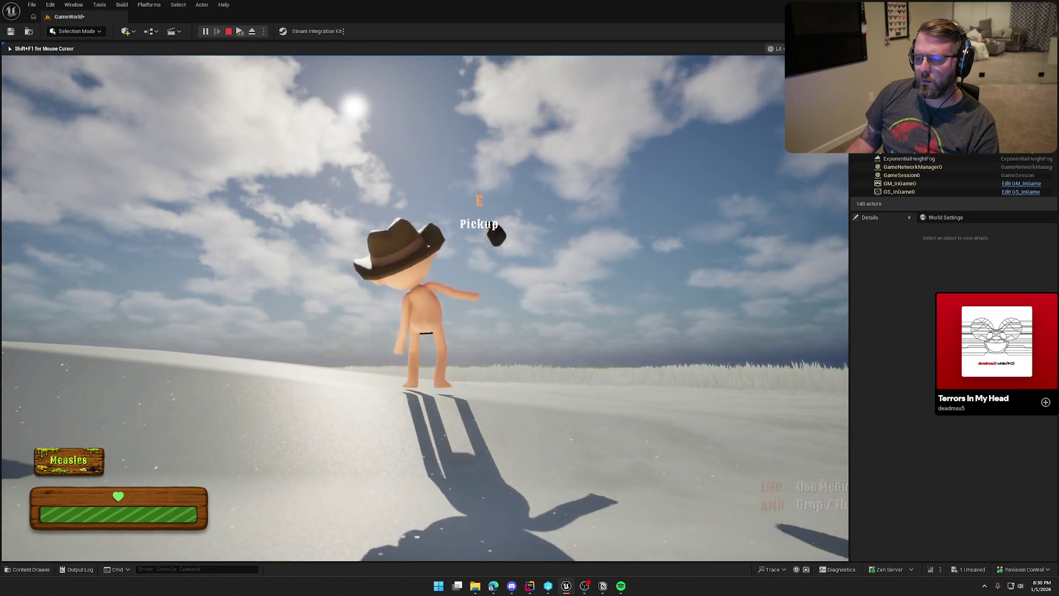
{"action": "key", "text": "w"}
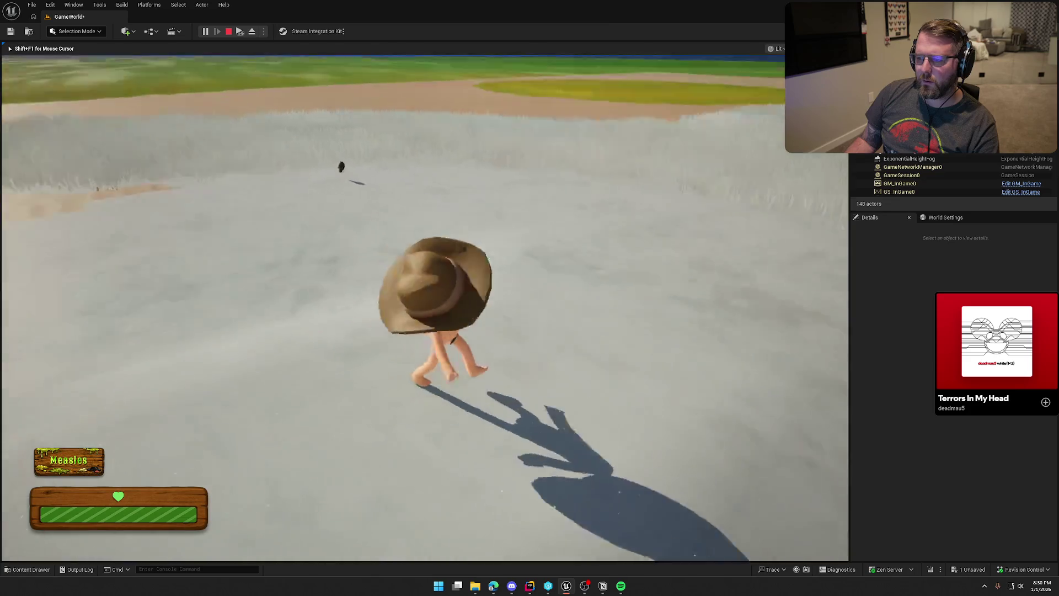
{"action": "key", "text": "shift"}
{"action": "key", "text": "w"}
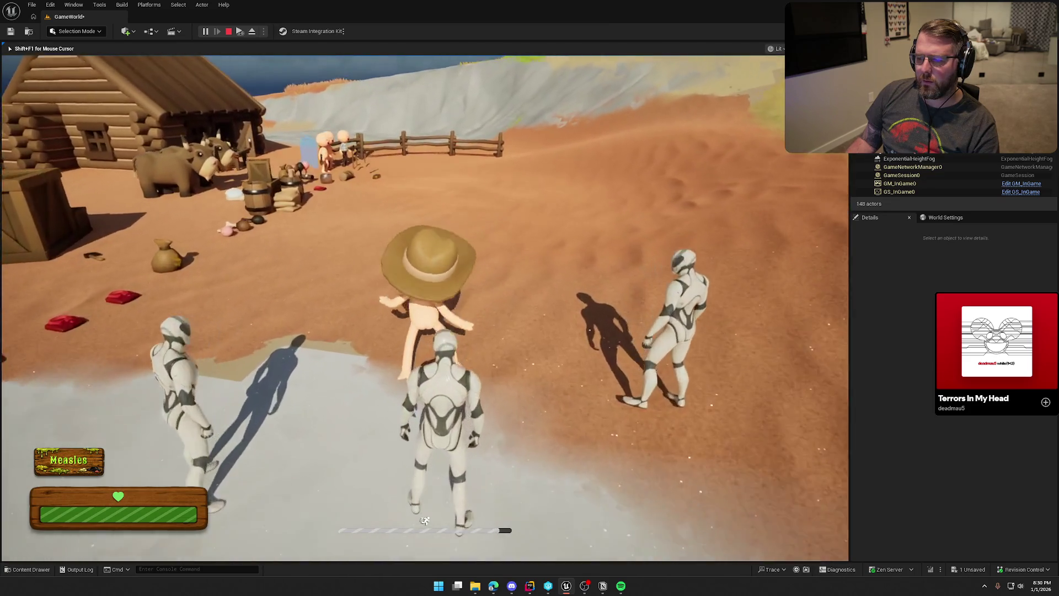
Step: Reach the cows and wagon, pick up the outfit, and run toward the dunes
{"action": "key", "text": "w"}
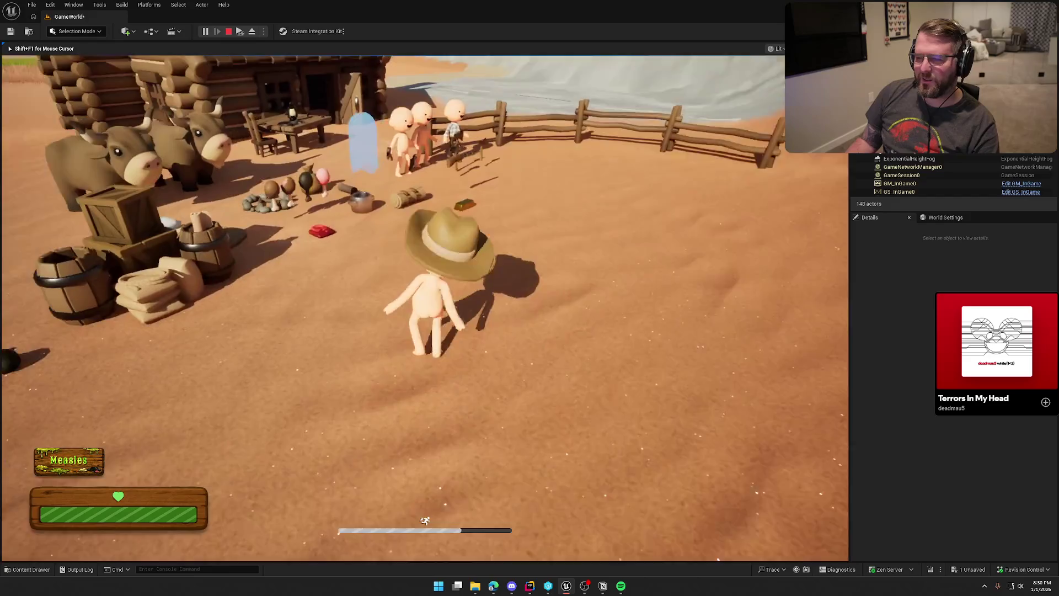
{"action": "key", "text": "a"}
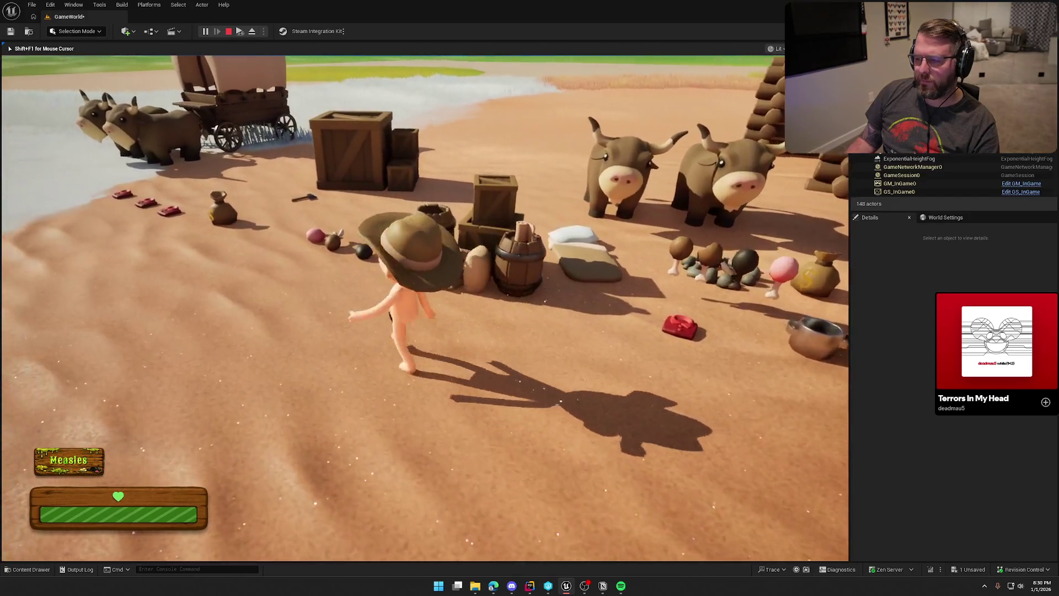
{"action": "key", "text": "w"}
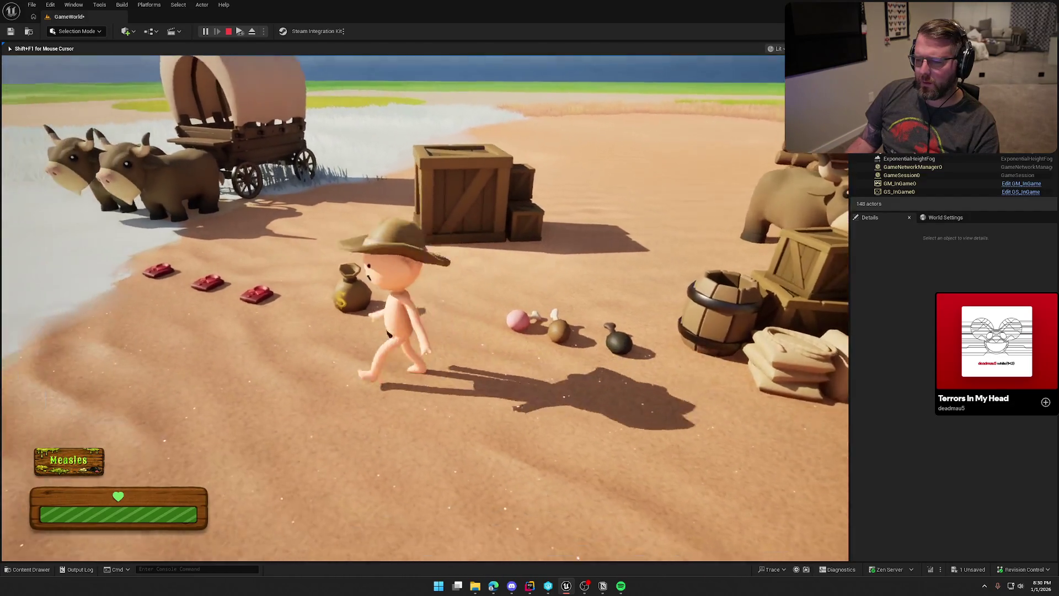
{"action": "key", "text": "s"}
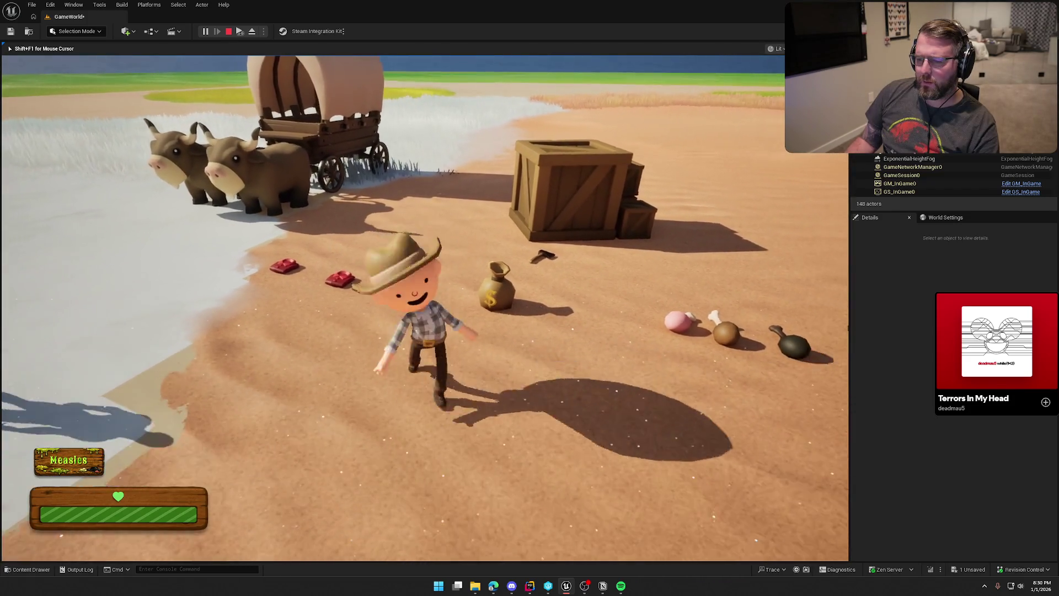
{"action": "key", "text": "w"}
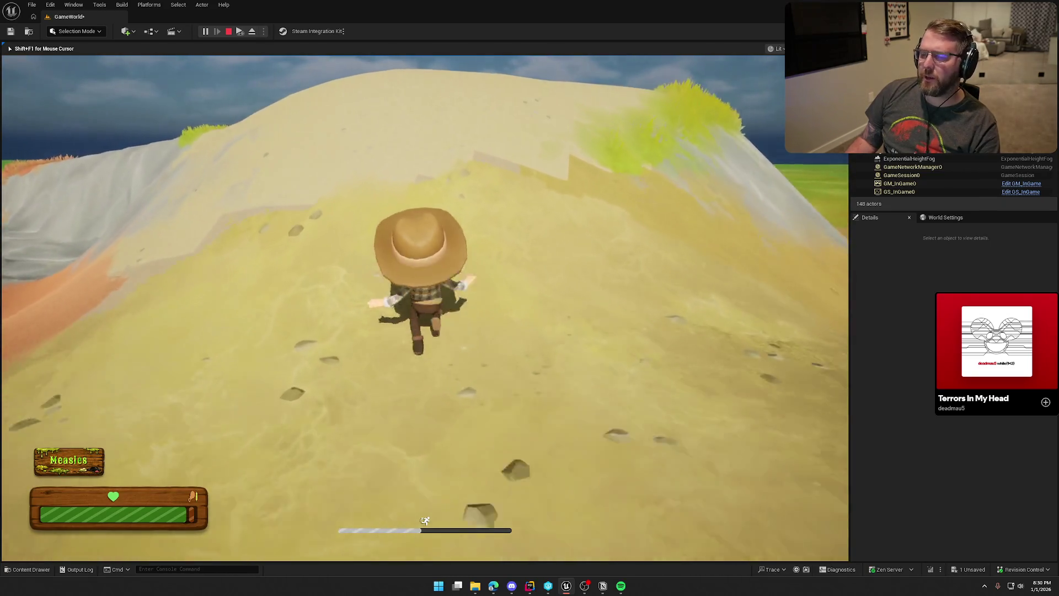
{"action": "key", "text": "w"}
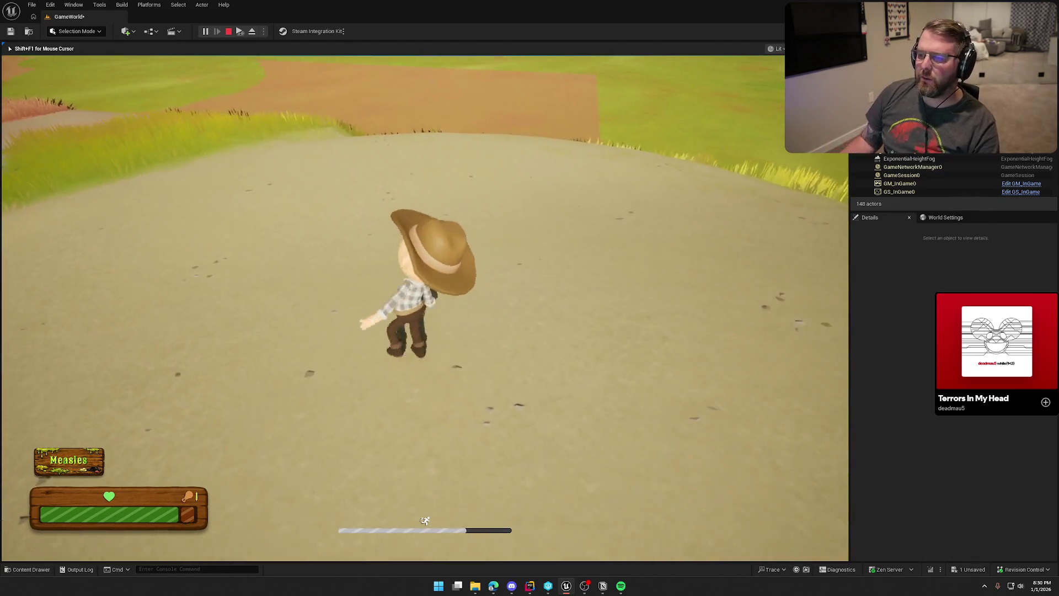
Step: Run the character through the grass and along the slope toward the cabin, then end play
{"action": "key", "text": "a"}
{"action": "key", "text": "w"}
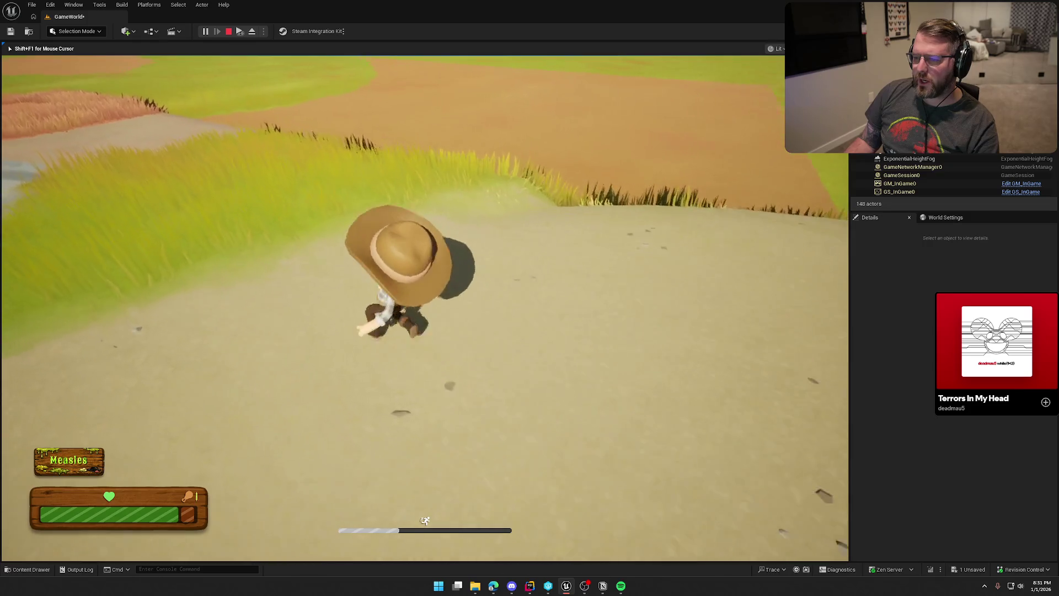
{"action": "key", "text": "w"}
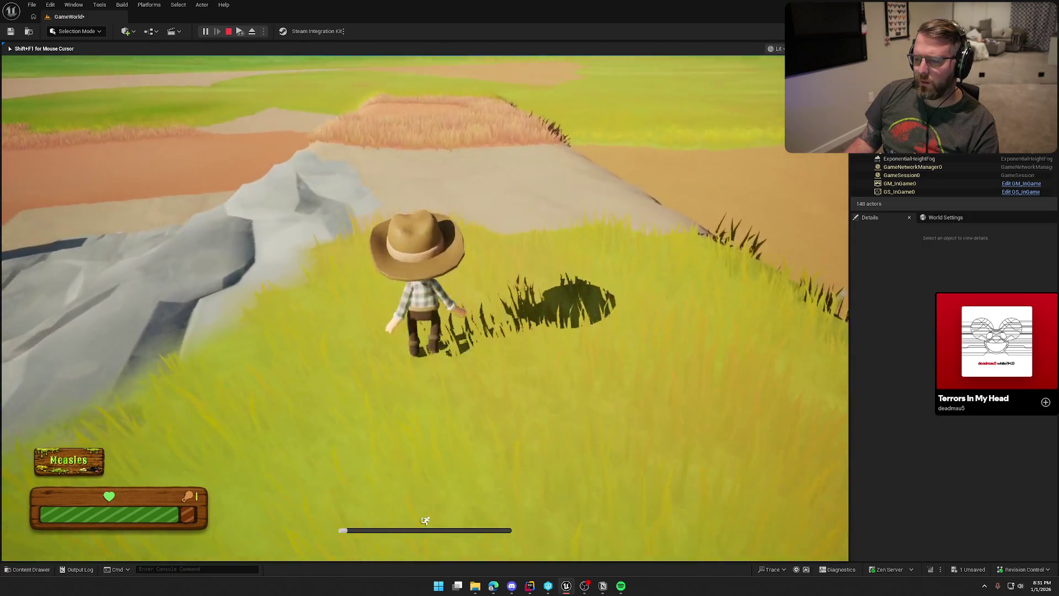
{"action": "key", "text": "w"}
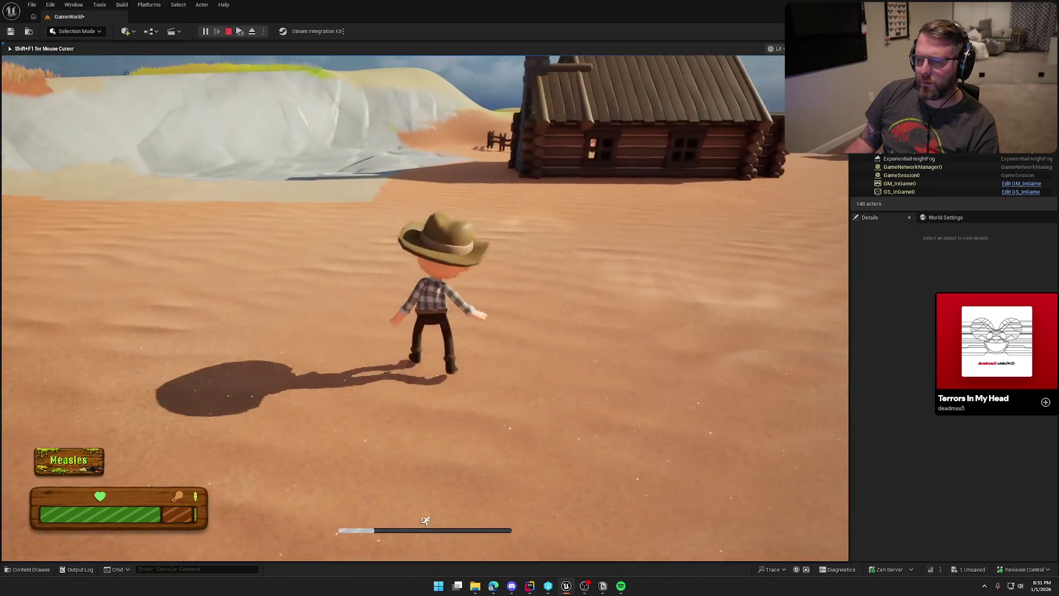
{"action": "key", "text": "w"}
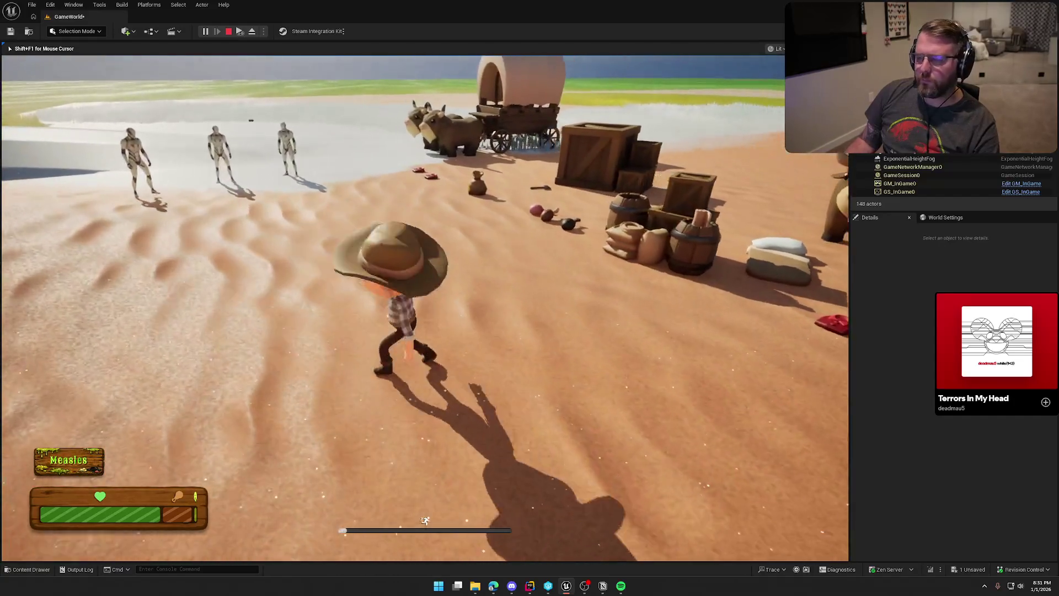
{"action": "key", "text": "Escape"}
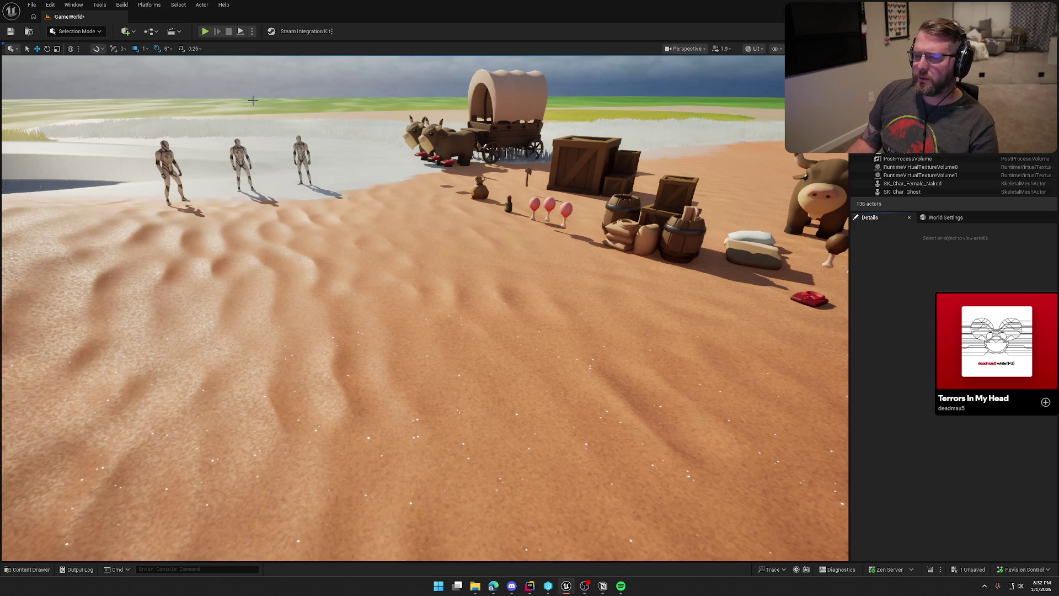
Step: Play-test GameWorld again, sprinting from sand over snow toward the camp and desert
{"action": "left_click", "coordinate": [204, 31]}
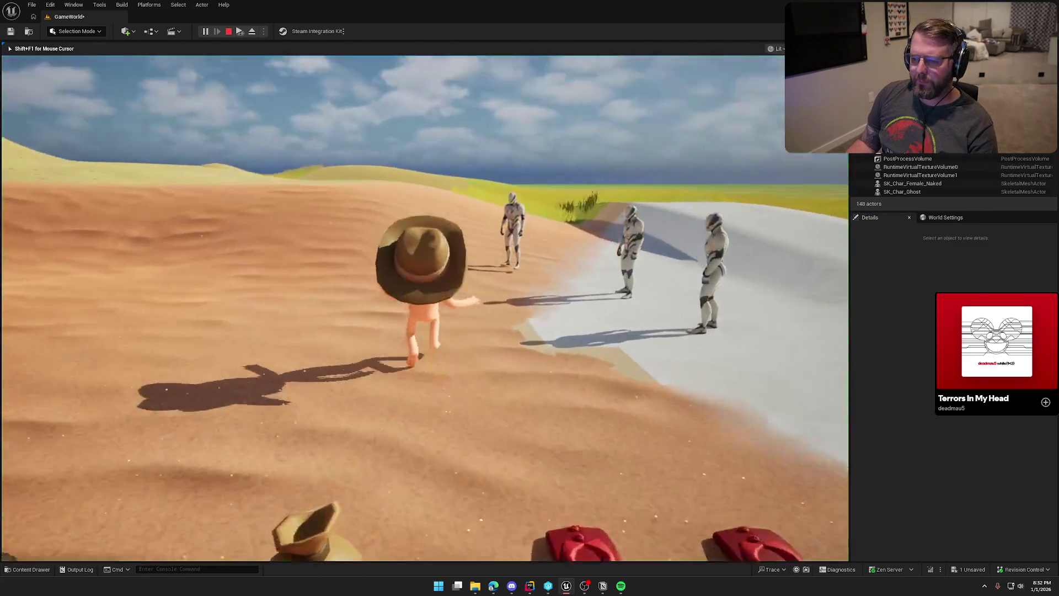
{"action": "key", "text": "shift+w"}
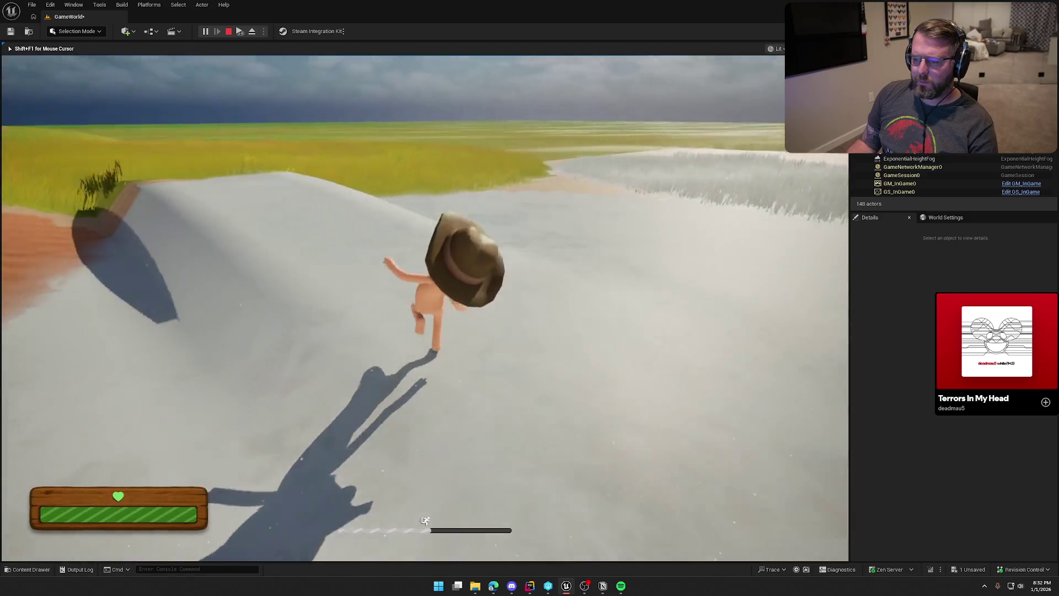
{"action": "key", "text": "shift+w"}
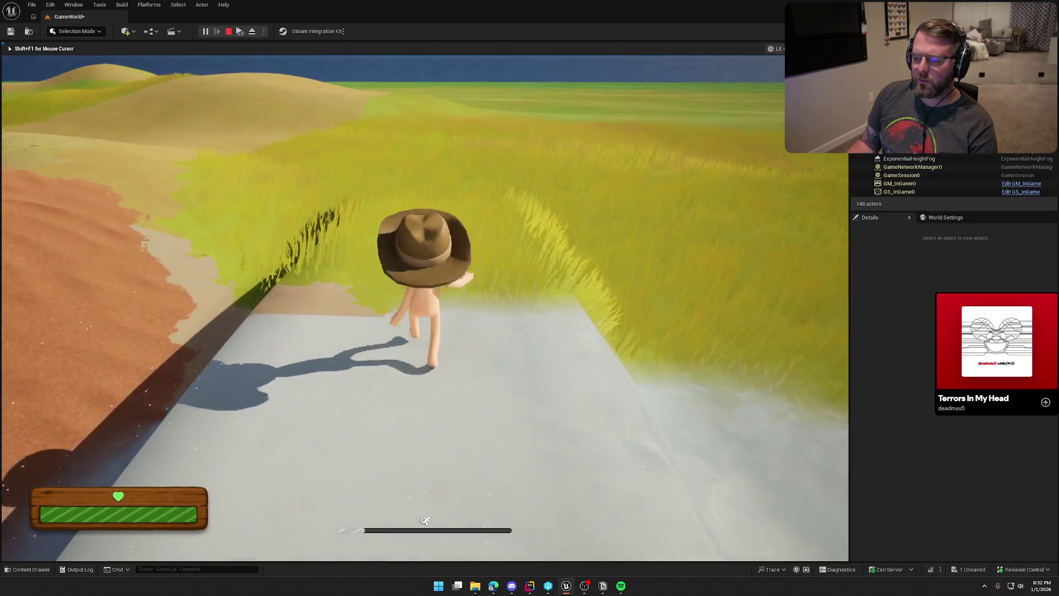
{"action": "key", "text": "shift+w"}
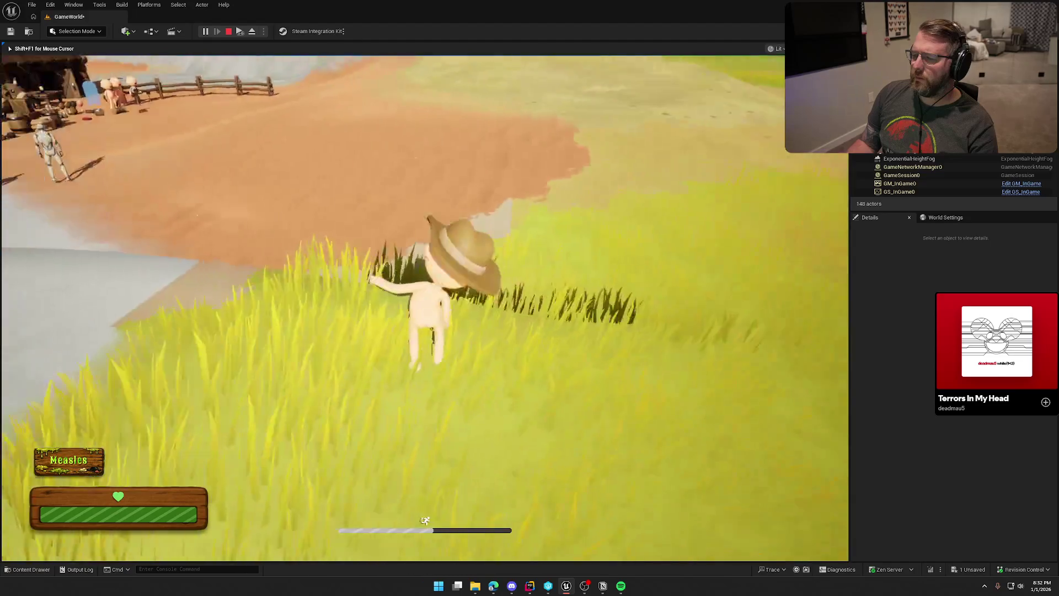
{"action": "key", "text": "w"}
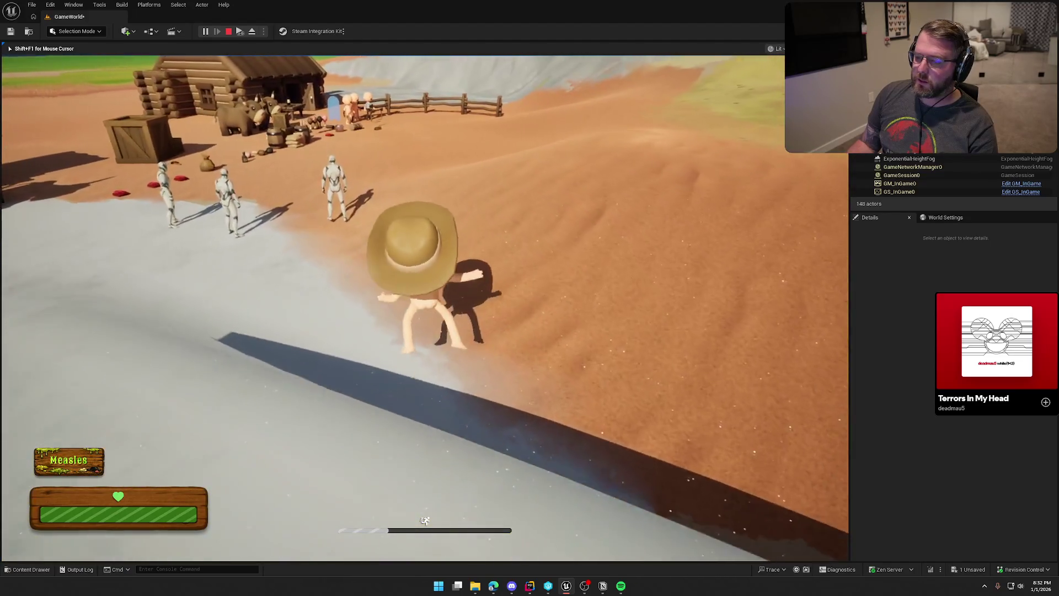
{"action": "key", "text": "w"}
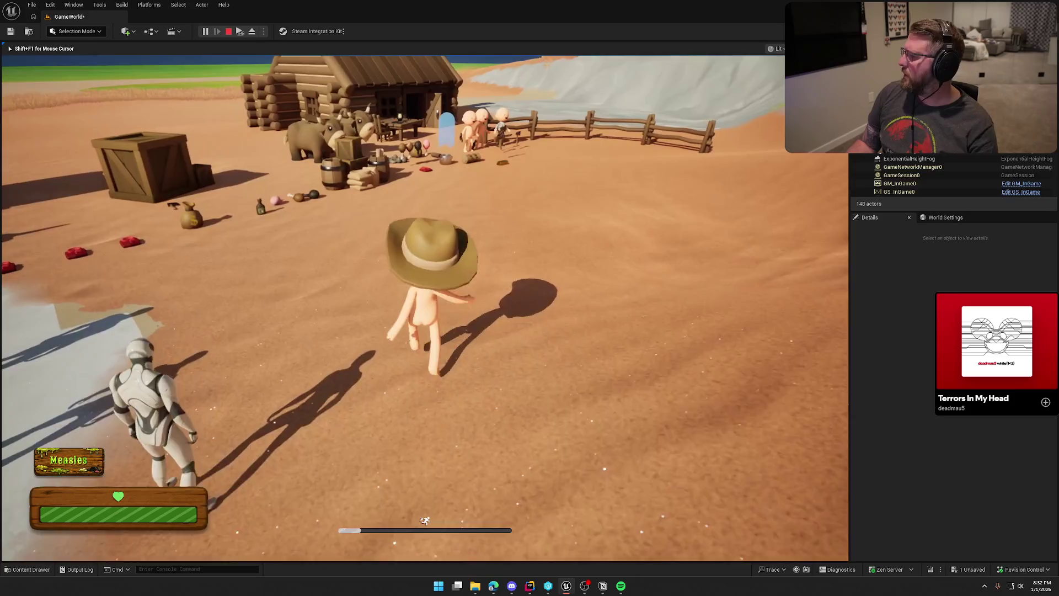
{"action": "key", "text": "shift+w"}
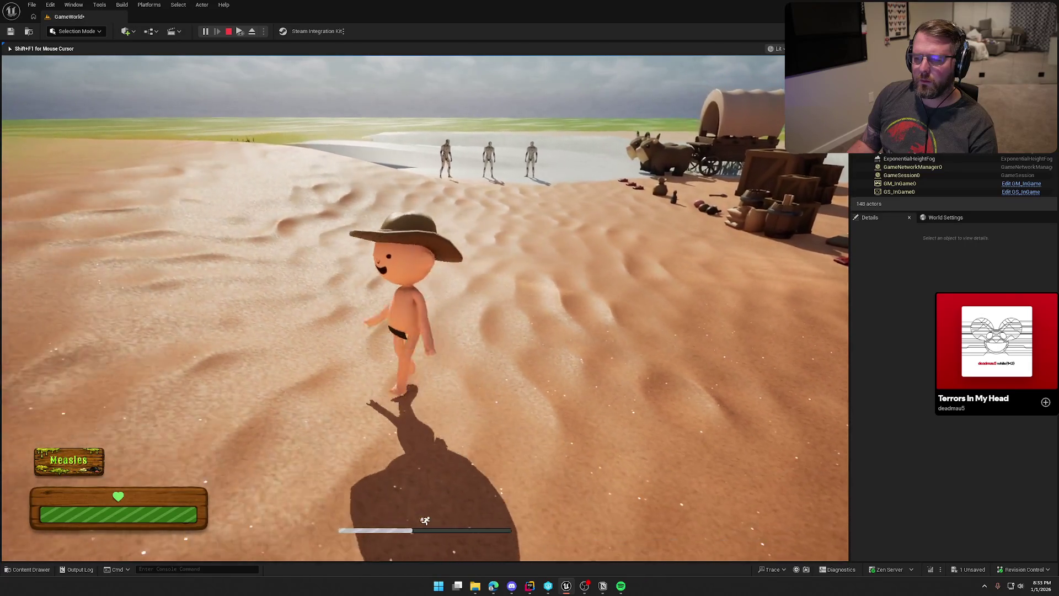
{"action": "key", "text": "w"}
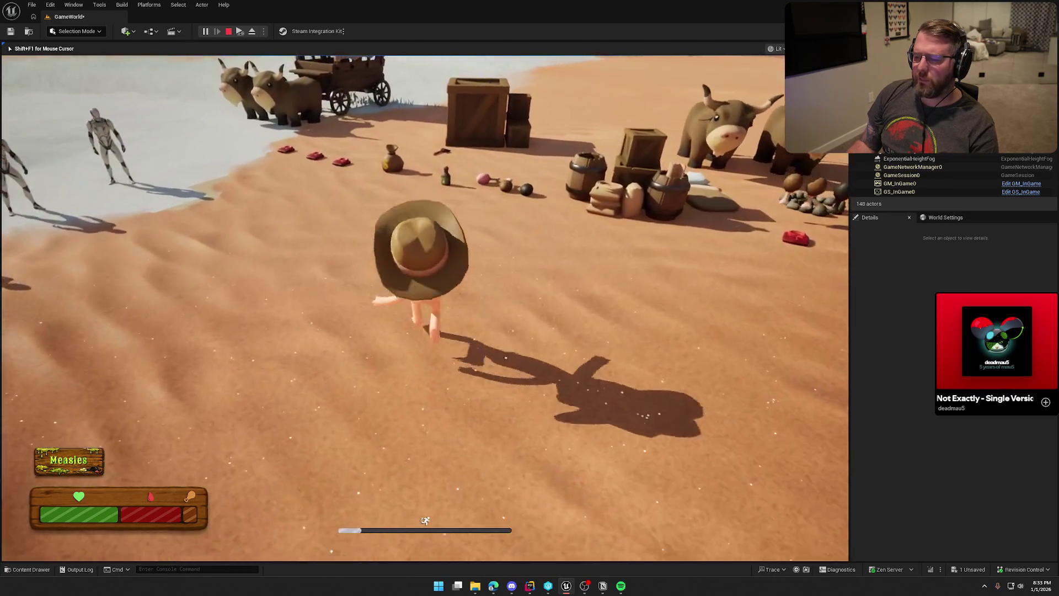
Step: Pick up and drop the medicine, stop play, and duplicate the bp_Medicine blueprint
{"action": "key", "text": "e"}
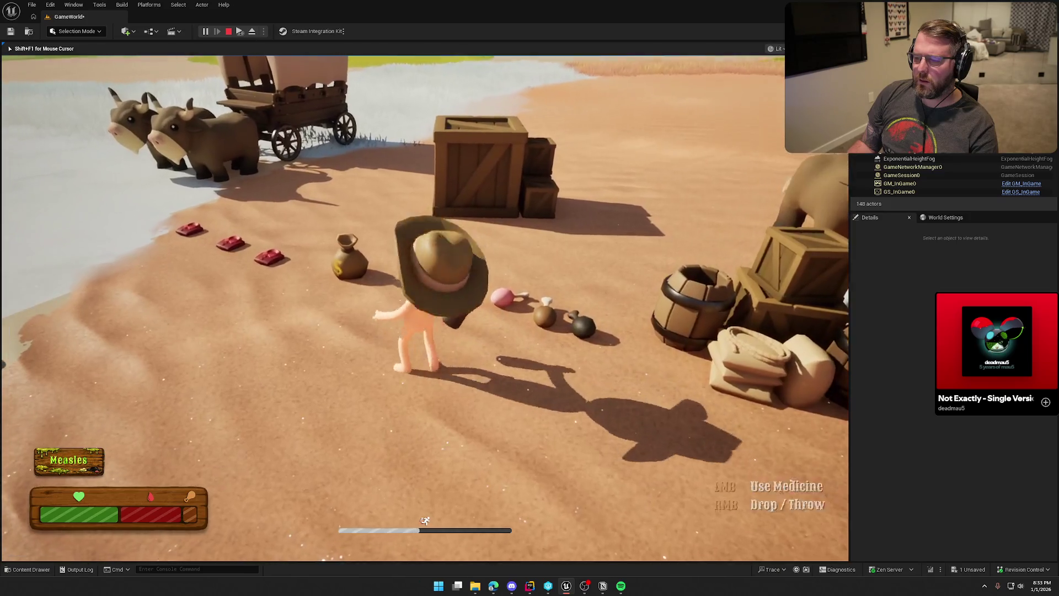
{"action": "right_click", "coordinate": [424, 309]}
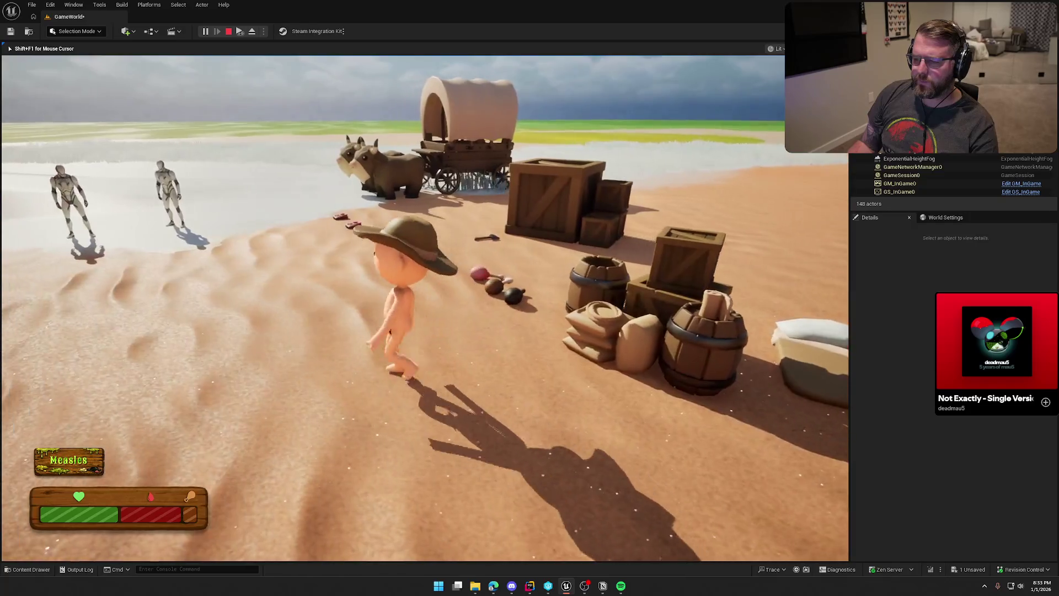
{"action": "key", "text": "Escape"}
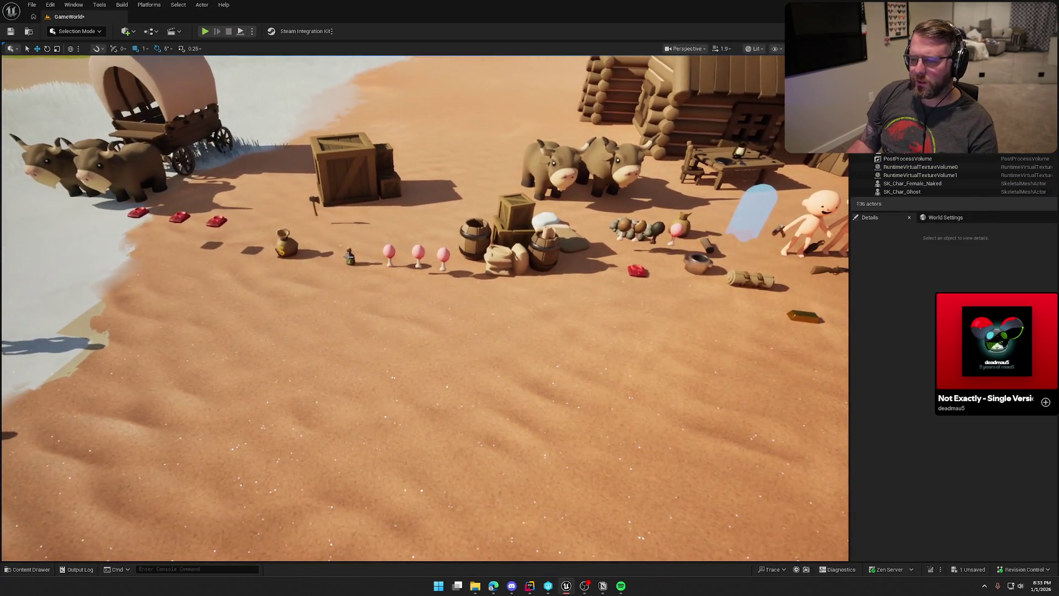
{"action": "left_click", "coordinate": [350, 256]}
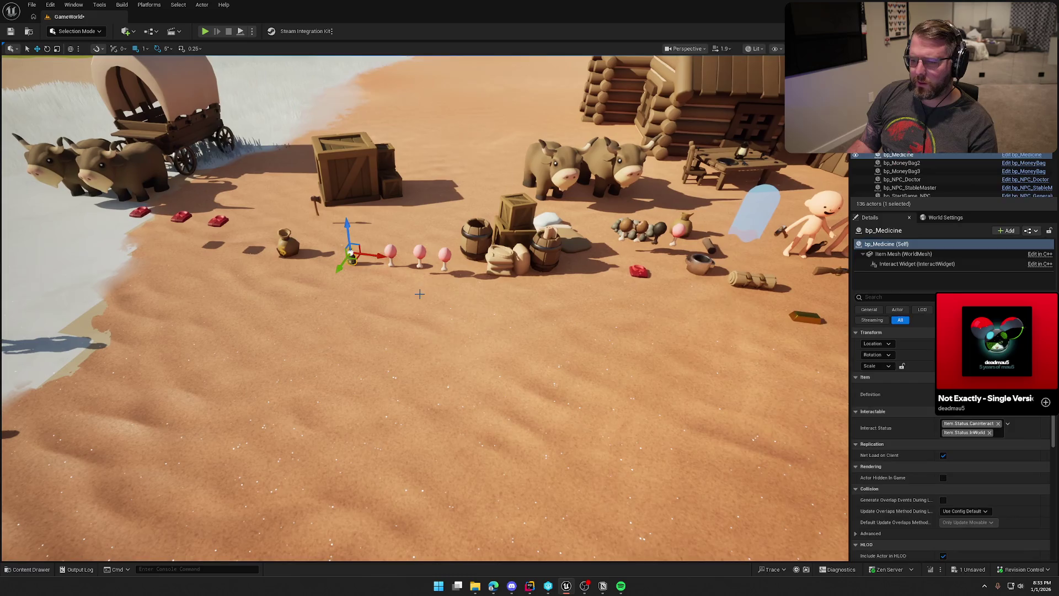
{"action": "key", "text": "ctrl+b"}
{"action": "key", "text": "ctrl+d"}
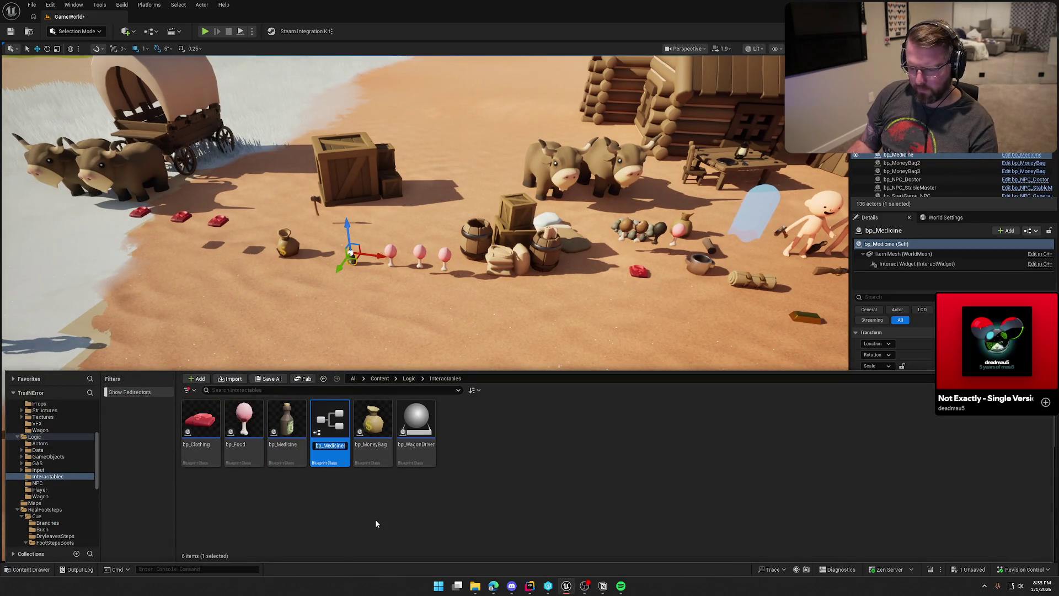
Step: Rename the copy to bp_Bandage and open it
{"action": "type", "text": "bp_Bandage"}
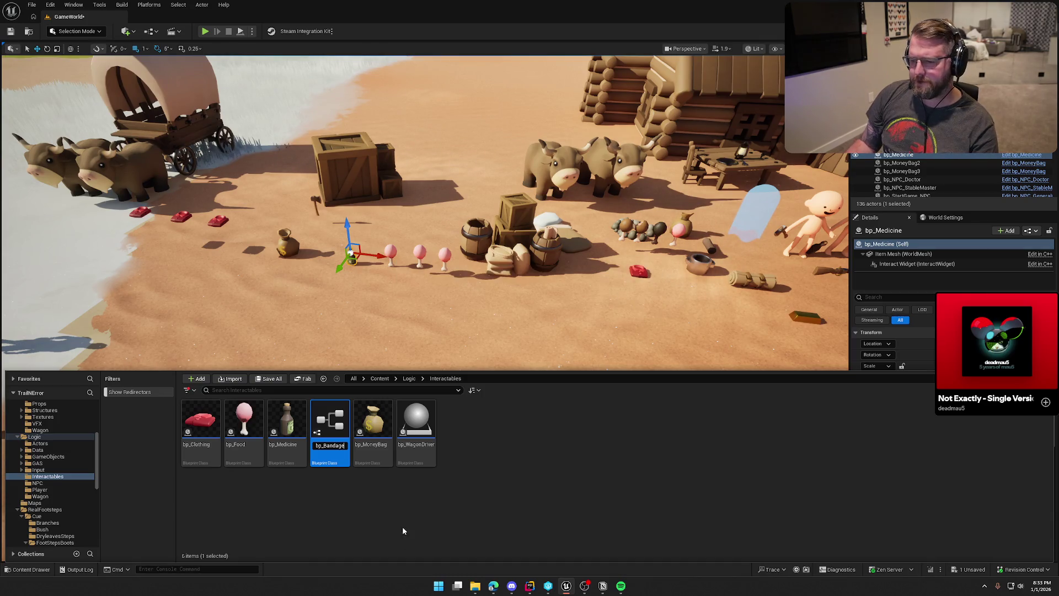
{"action": "key", "text": "Return"}
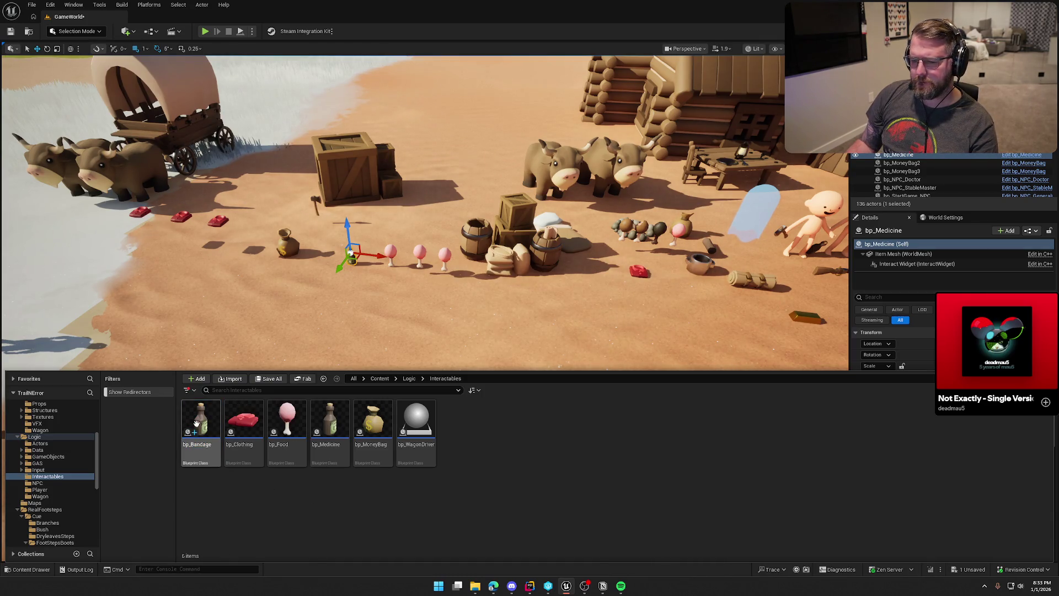
{"action": "double_click", "coordinate": [200, 431]}
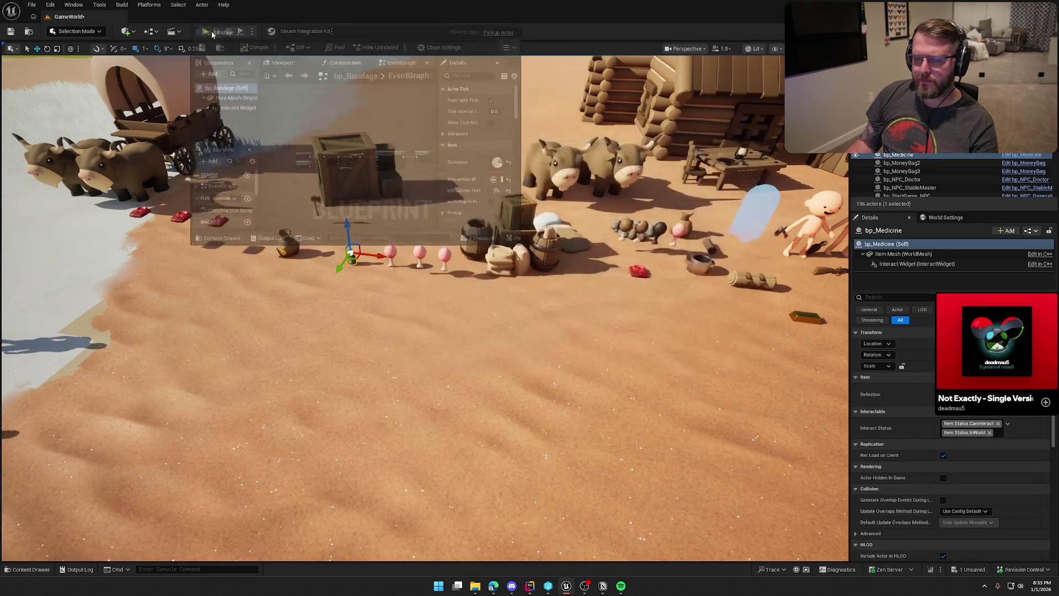
Step: Inspect the EventGraph and the Pickup Actor's Item Definition variable, then show the Items data assets
{"action": "scroll", "coordinate": [428, 259], "scroll_direction": "up", "scroll_amount": 8}
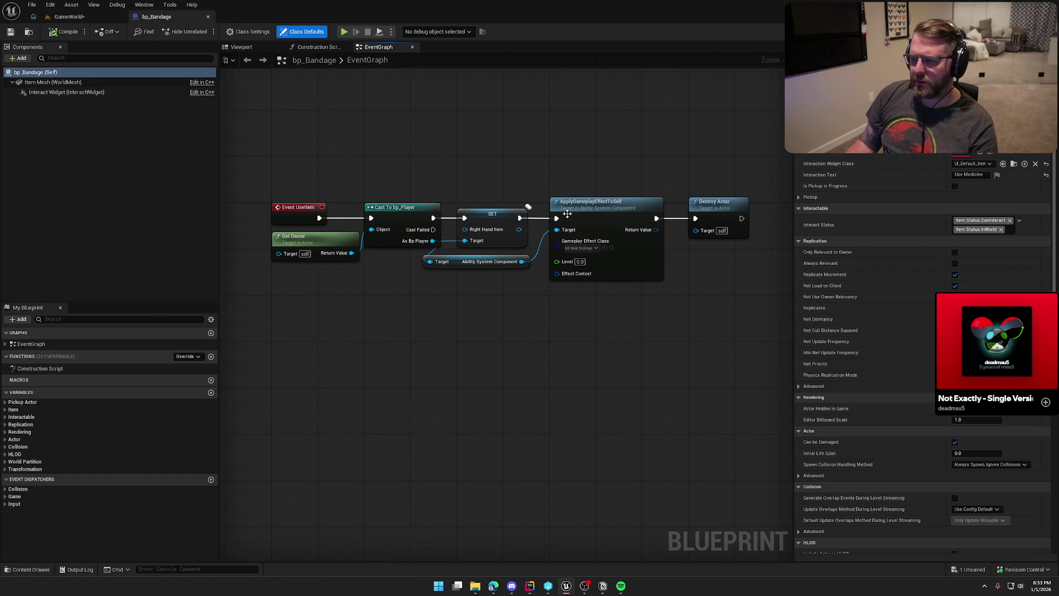
{"action": "left_click", "coordinate": [477, 267]}
{"action": "left_click_drag", "start_coordinate": [477, 267], "coordinate": [490, 261]}
{"action": "left_click", "coordinate": [485, 146]}
{"action": "mouse_move", "coordinate": [485, 147]}
{"action": "left_mouse_down"}
{"action": "mouse_move", "coordinate": [511, 117]}
{"action": "mouse_move", "coordinate": [431, 125]}
{"action": "mouse_move", "coordinate": [500, 151]}
{"action": "left_mouse_up"}
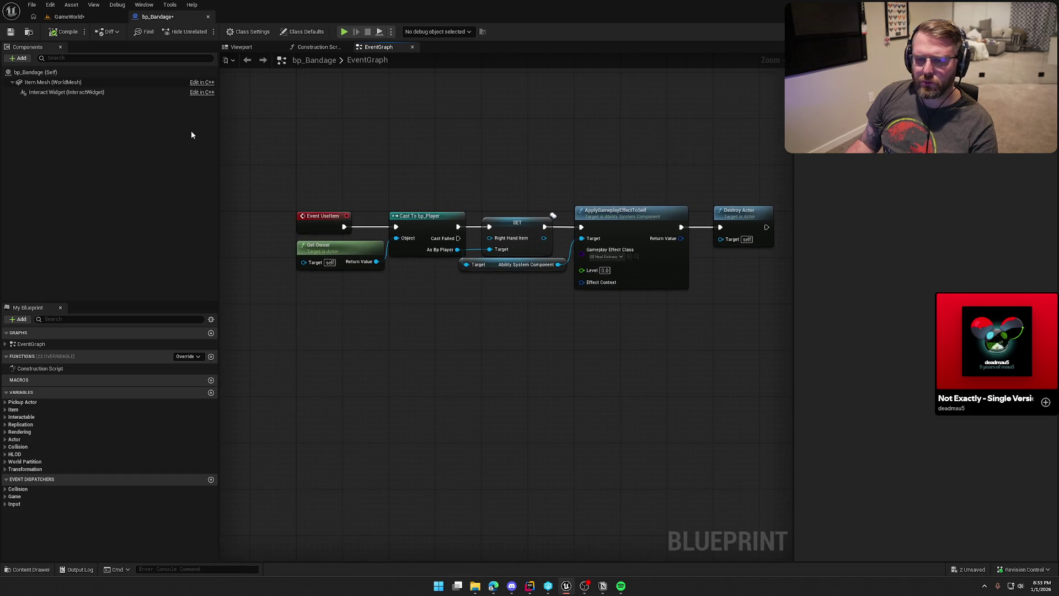
{"action": "left_click", "coordinate": [11, 402]}
{"action": "left_click", "coordinate": [11, 418]}
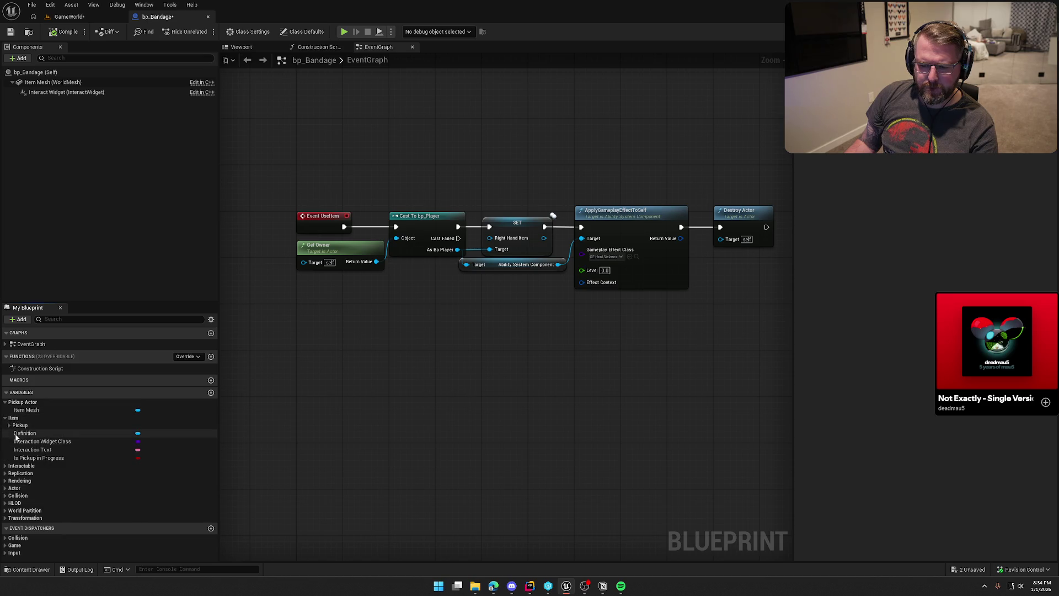
{"action": "left_click", "coordinate": [25, 433]}
{"action": "key", "text": "ctrl+space"}
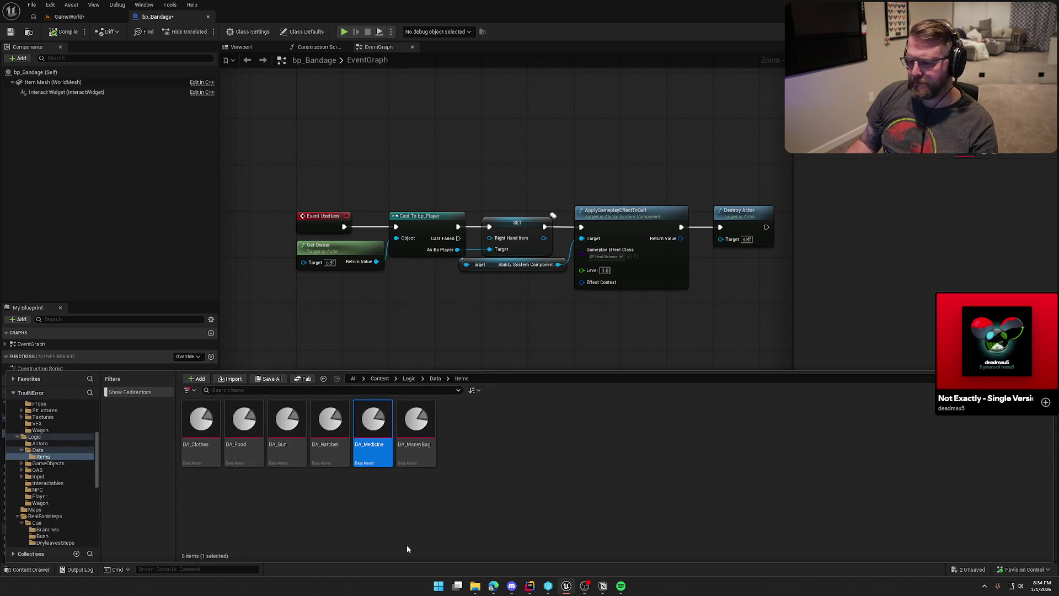
Step: Duplicate DA_Medicine as DA_Bandage and open it for editing
{"action": "key", "text": "ctrl+d"}
{"action": "type", "text": "DA_Bandage"}
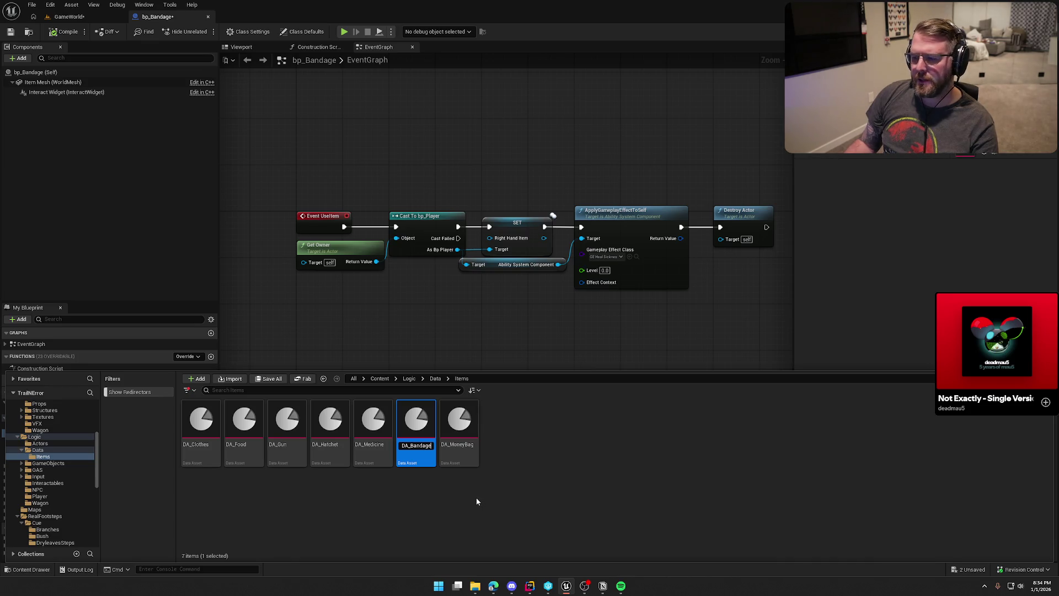
{"action": "key", "text": "Return"}
{"action": "double_click", "coordinate": [200, 436]}
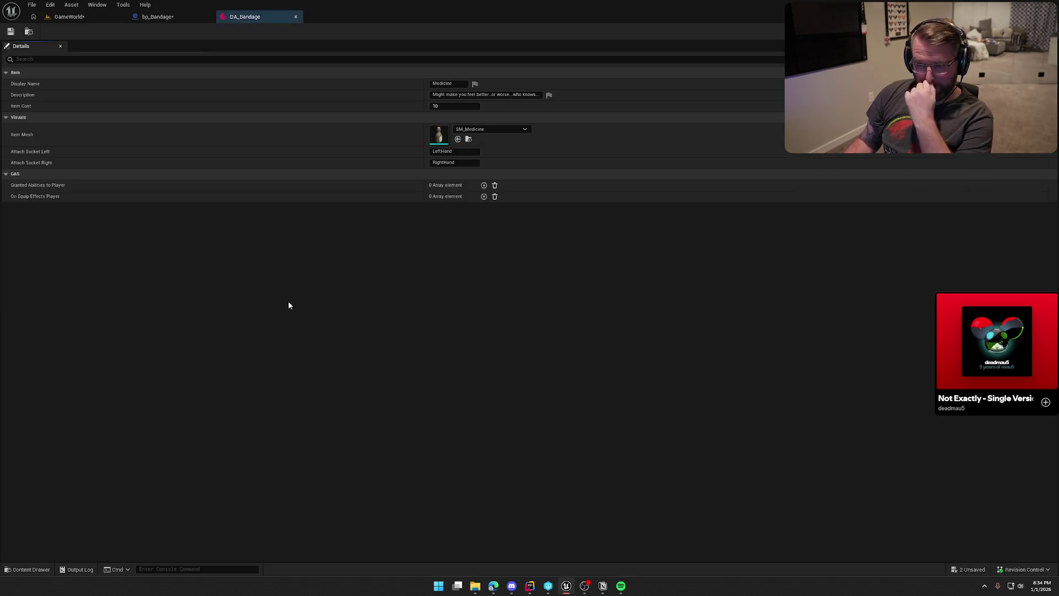
Step: Set Display Name 'Bandage', a feel-better description and SM_Bandage mesh, then close the editor
{"action": "left_click", "coordinate": [448, 83]}
{"action": "type", "text": "B"}
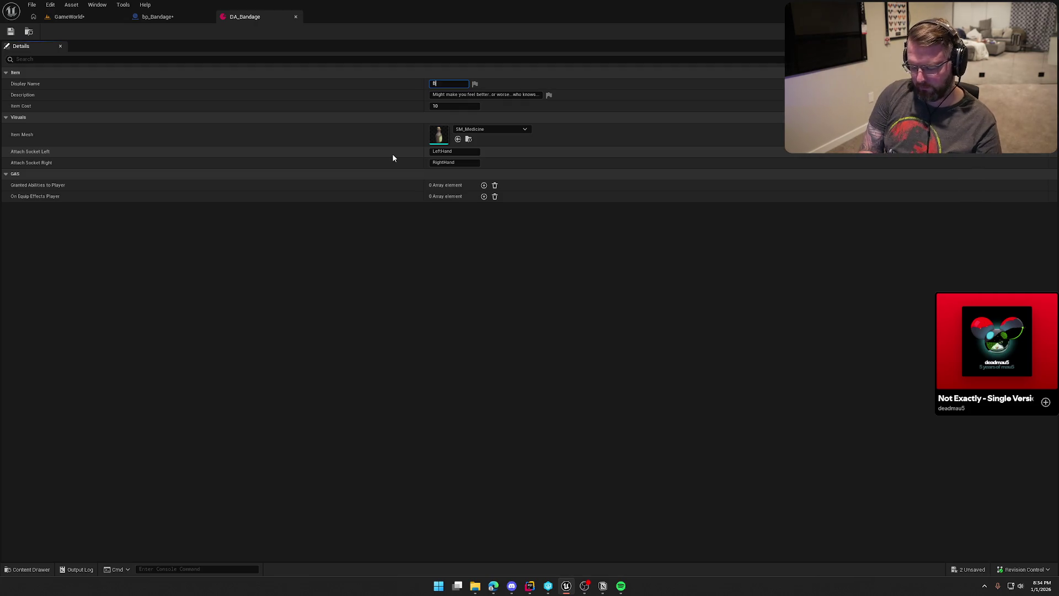
{"action": "type", "text": "andage"}
{"action": "key", "text": "Tab"}
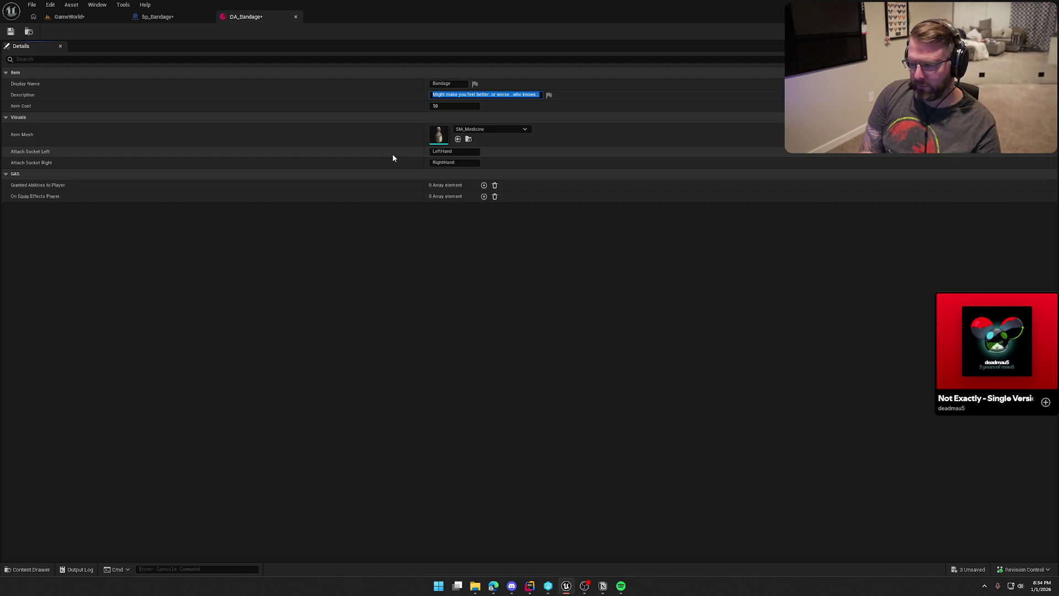
{"action": "type", "text": "For a"}
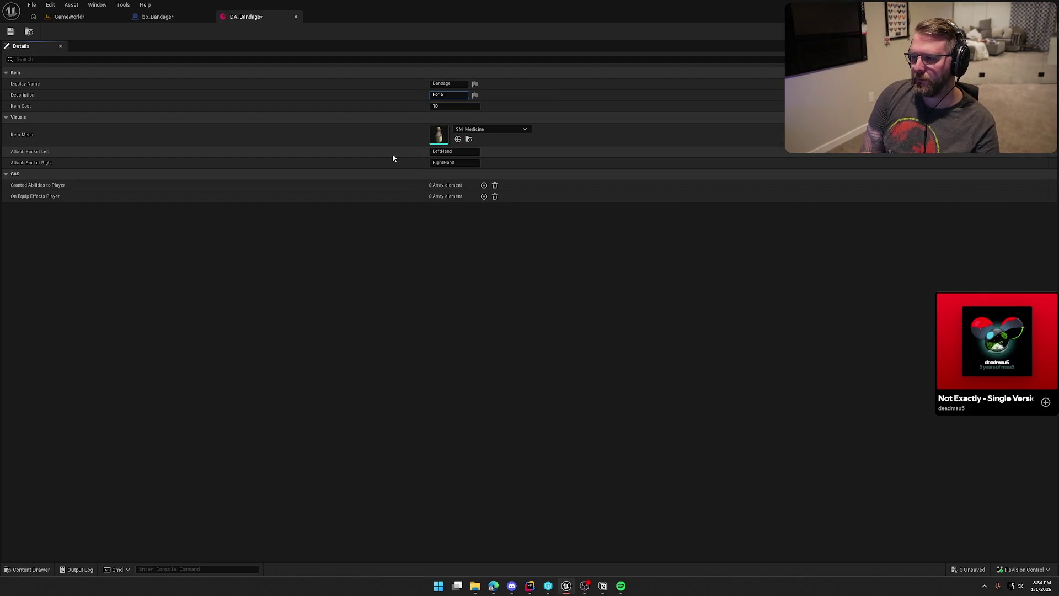
{"action": "type", "text": "ll things "}
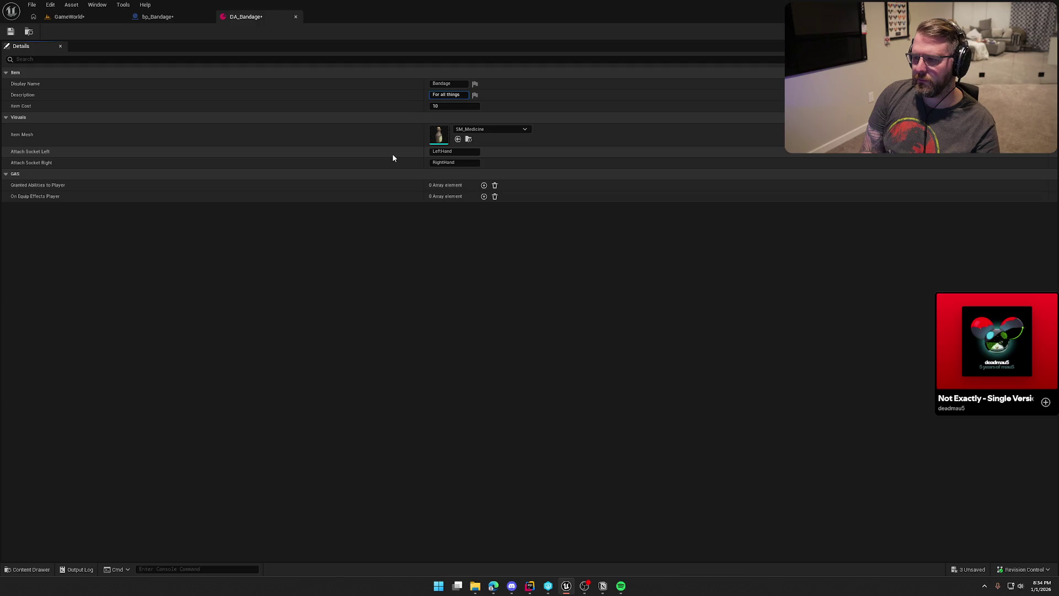
{"action": "type", "text": "that hurt"}
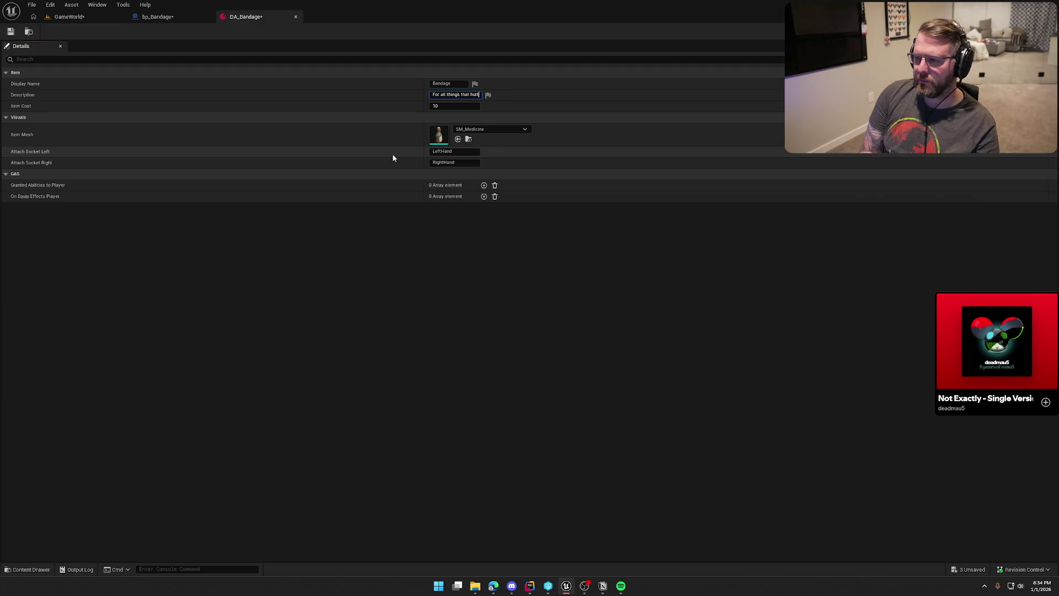
{"action": "type", "text": " you, this "}
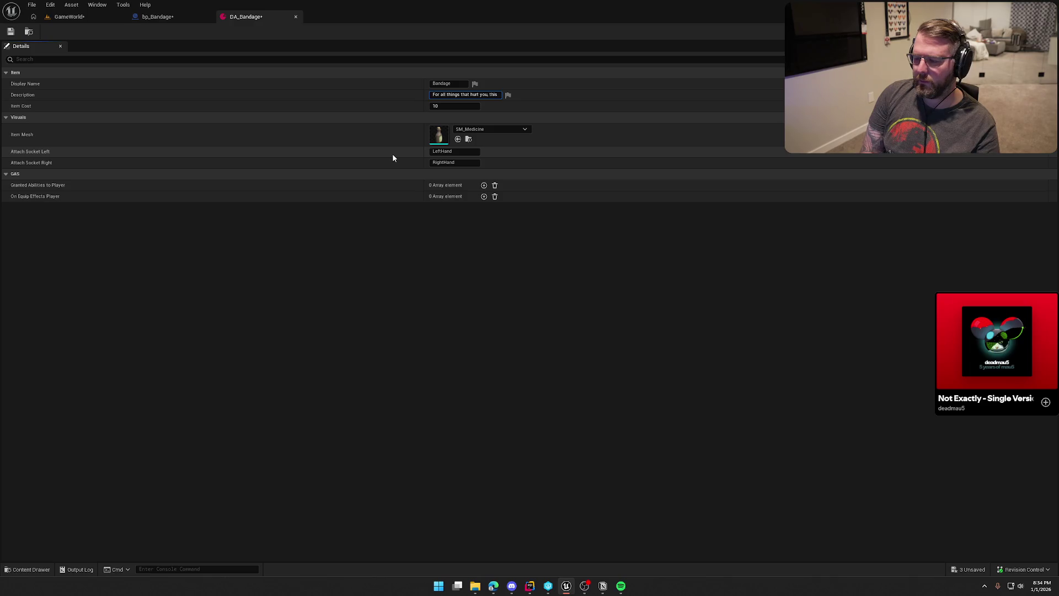
{"action": "type", "text": "makes you feel"}
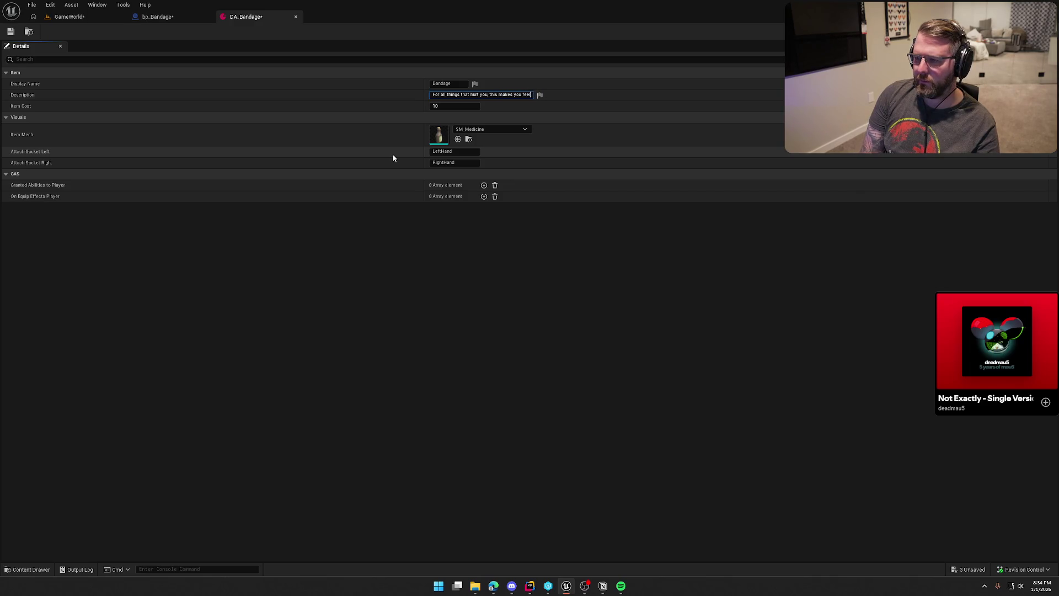
{"action": "type", "text": " better"}
{"action": "left_click", "coordinate": [472, 323]}
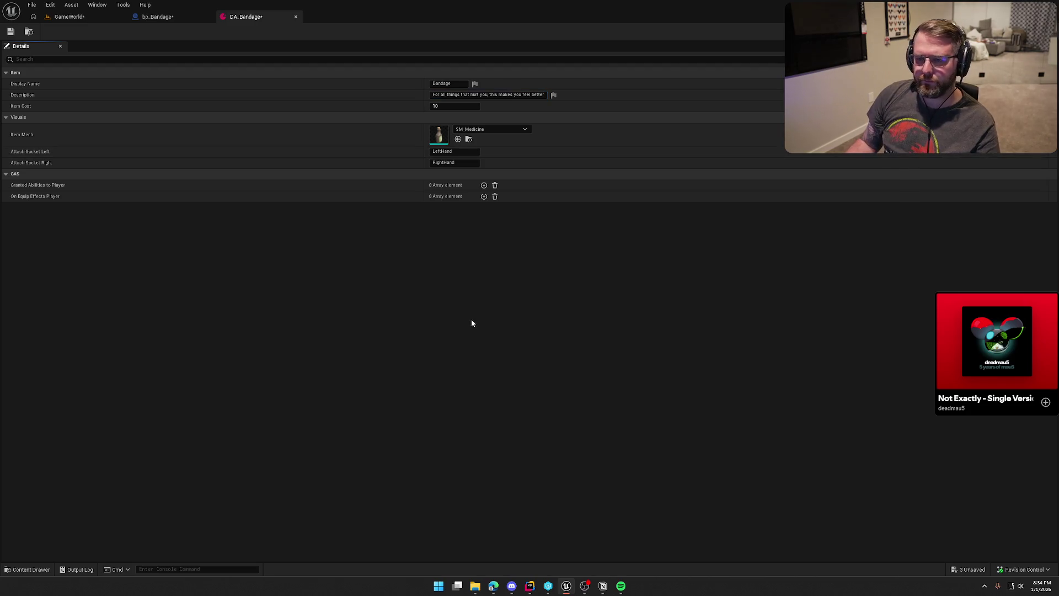
{"action": "left_click", "coordinate": [474, 130]}
{"action": "type", "text": "banda"}
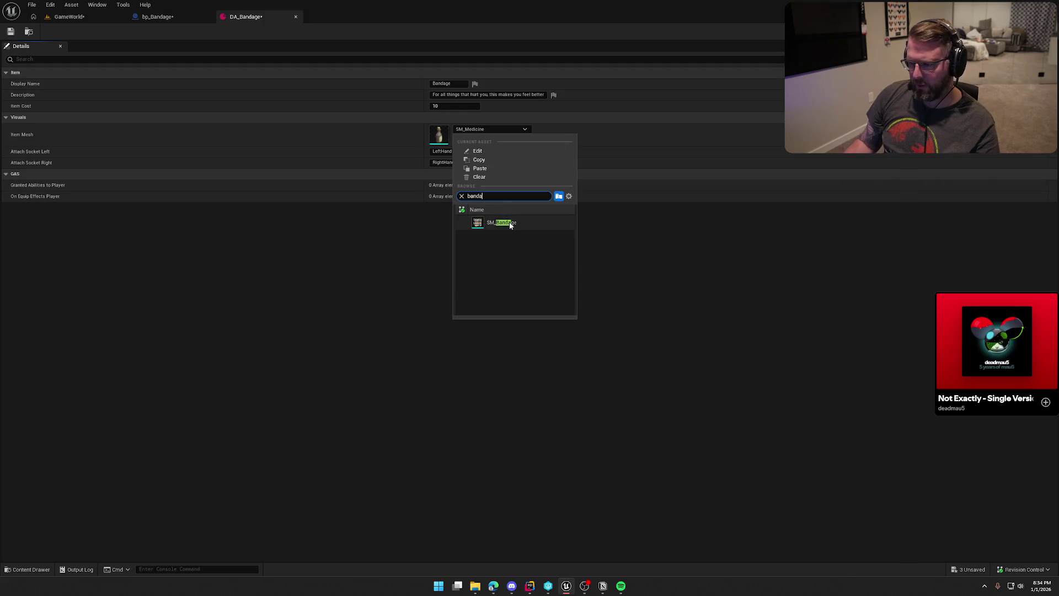
{"action": "left_click", "coordinate": [496, 222]}
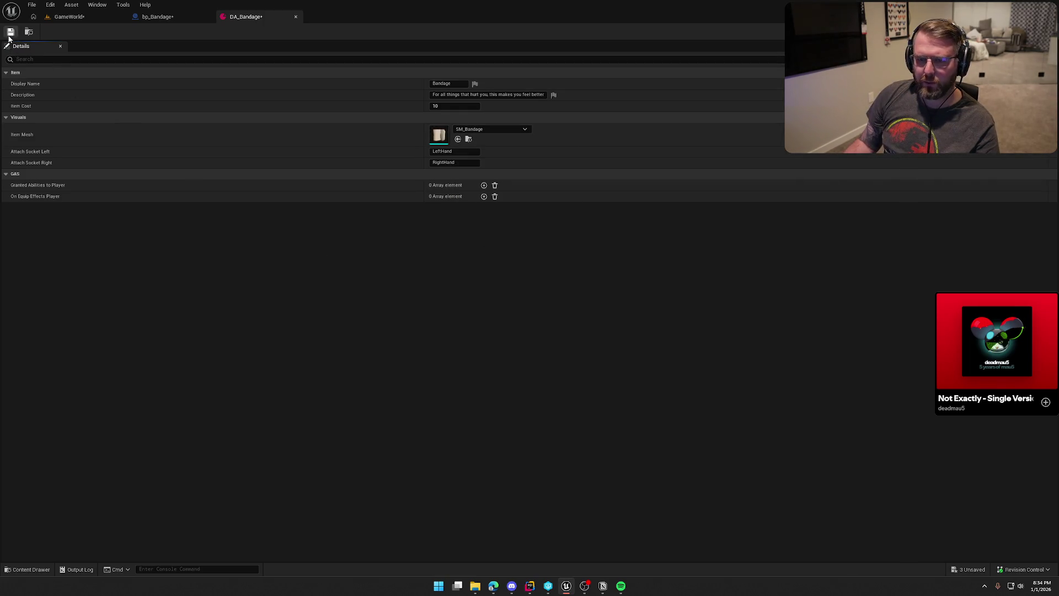
{"action": "middle_click", "coordinate": [267, 17]}
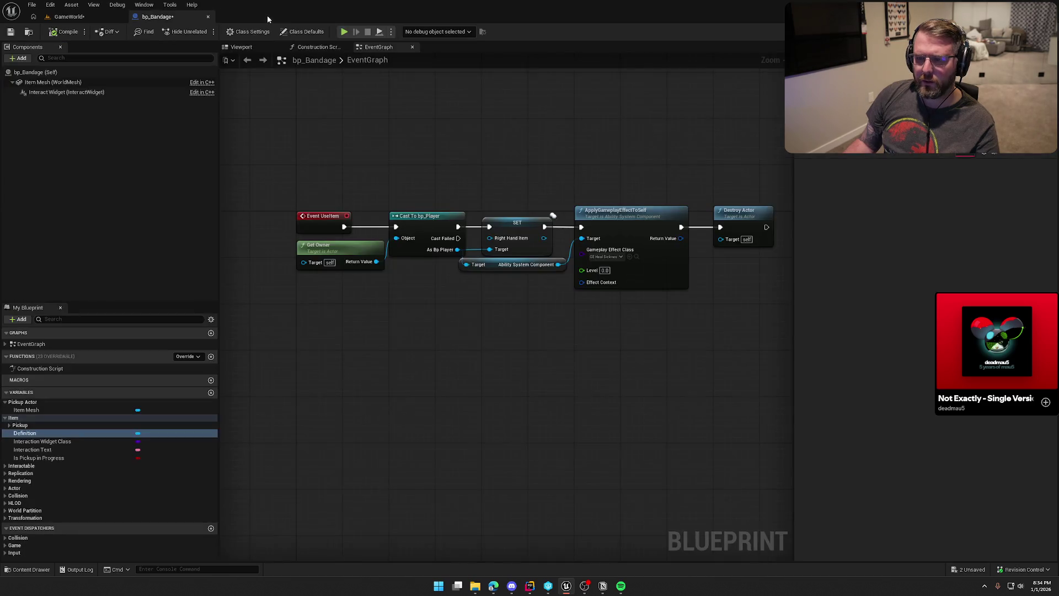
Step: Compile bp_Bandage and assign its bandage data asset, checking the mesh in the viewport
{"action": "left_click", "coordinate": [51, 33]}
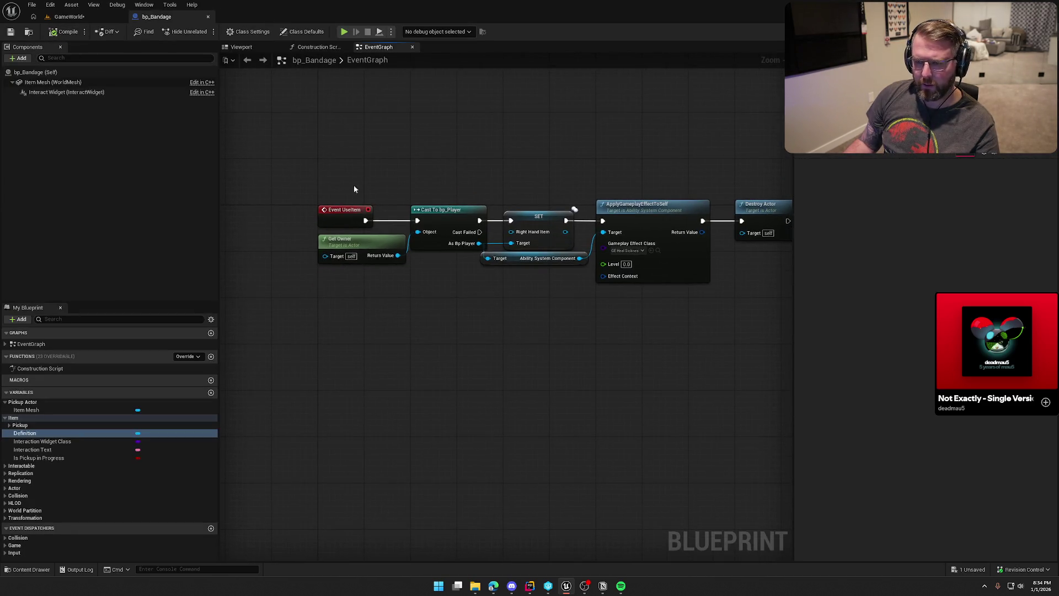
{"action": "left_click", "coordinate": [1039, 212]}
{"action": "left_click", "coordinate": [996, 232]}
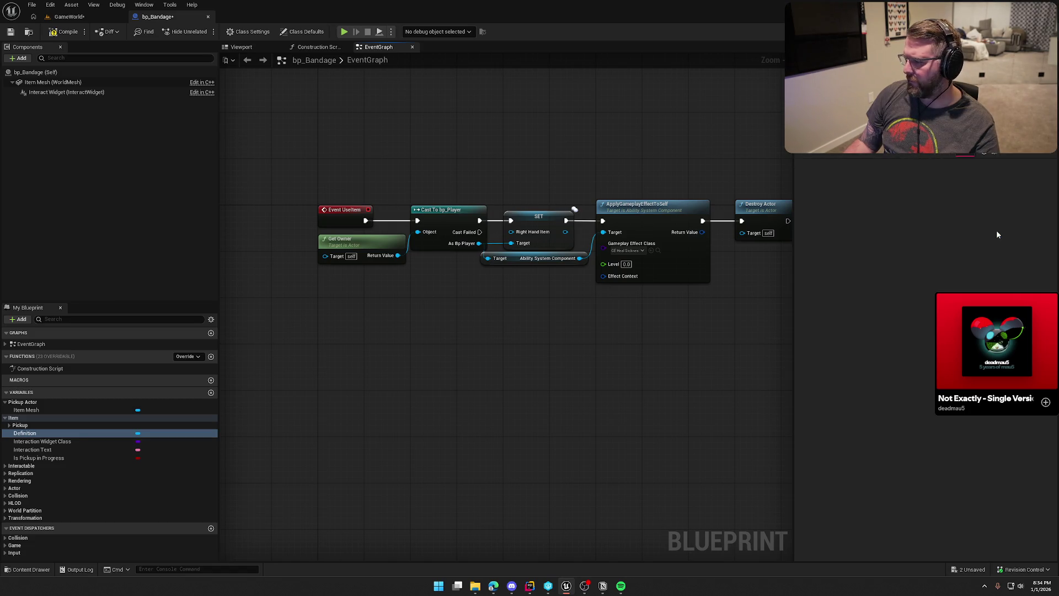
{"action": "left_click", "coordinate": [232, 49]}
{"action": "left_click", "coordinate": [378, 47]}
Step: Duplicate the GE_Heal Sickness effect and rename the copy GE_HealDamage
{"action": "mouse_move", "coordinate": [504, 407]}
{"action": "left_mouse_down"}
{"action": "mouse_move", "coordinate": [369, 324]}
{"action": "mouse_move", "coordinate": [344, 336]}
{"action": "left_mouse_up"}
{"action": "scroll", "coordinate": [353, 331], "scroll_direction": "up", "scroll_amount": 1}
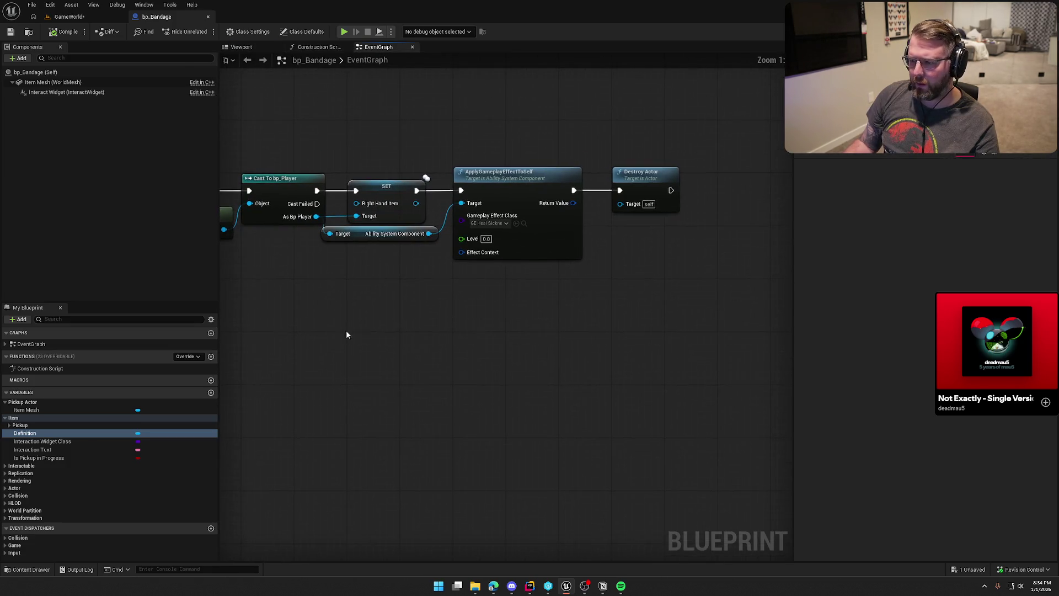
{"action": "left_click", "coordinate": [524, 224]}
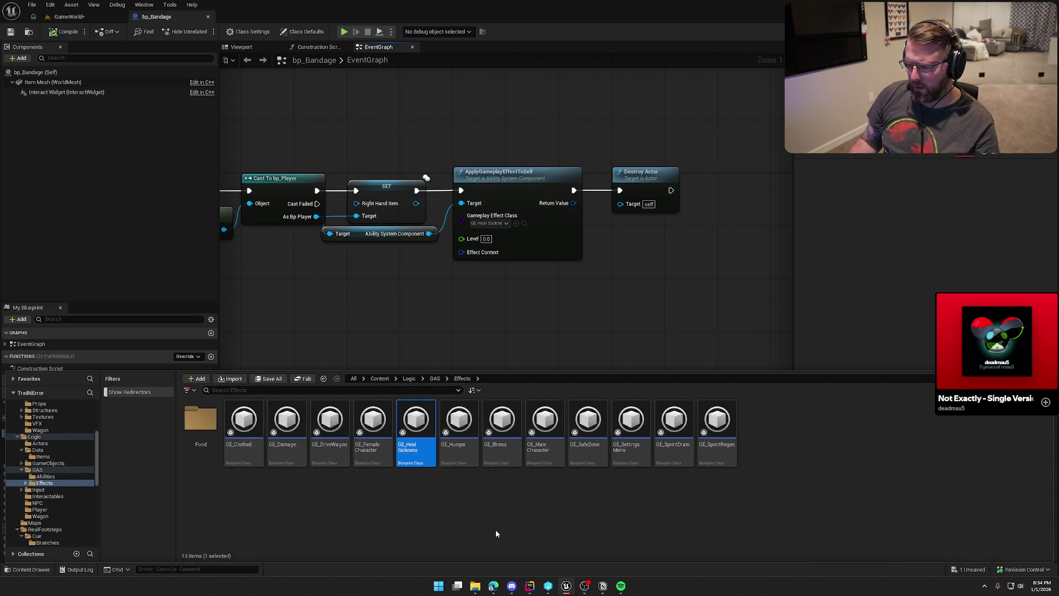
{"action": "key", "text": "ctrl+d"}
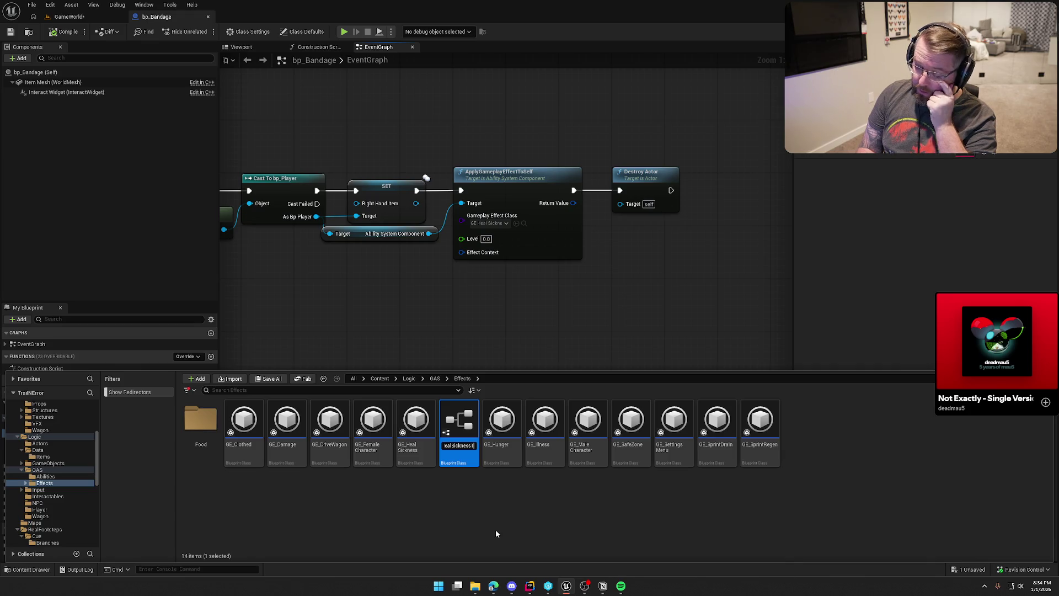
{"action": "key", "text": "BackSpace"}
{"action": "key", "text": "BackSpace"}
{"action": "key", "text": "BackSpace"}
{"action": "key", "text": "BackSpace"}
{"action": "type", "text": "Damage"}
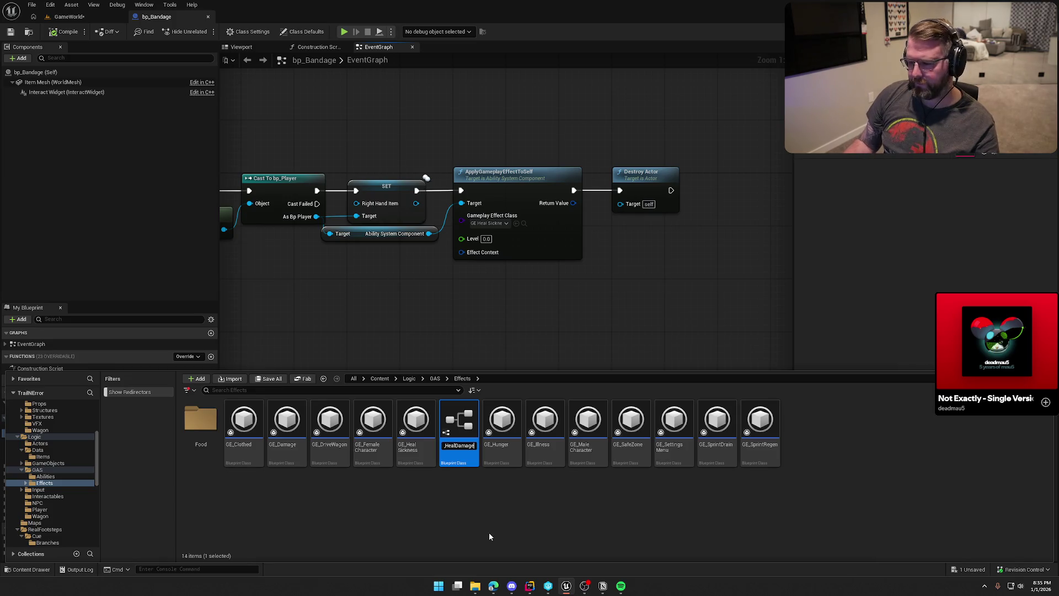
{"action": "key", "text": "Return"}
Step: Set the node's Gameplay Effect Class to GE_HealDamage and open that effect
{"action": "left_click_drag", "start_coordinate": [418, 426], "coordinate": [487, 221]}
{"action": "left_click", "coordinate": [487, 223]}
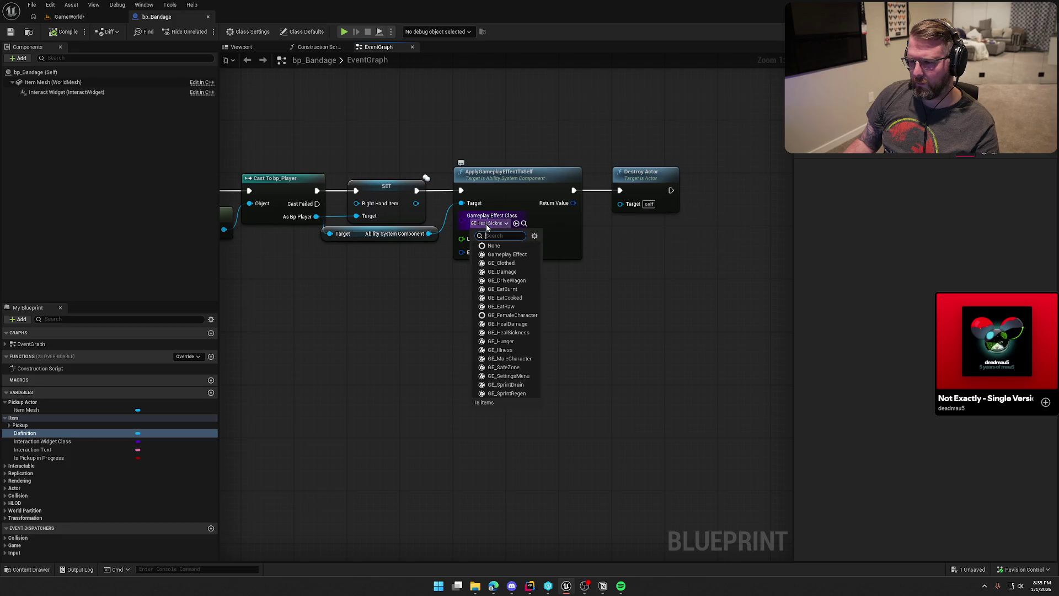
{"action": "left_click", "coordinate": [527, 324]}
{"action": "key", "text": "ctrl+space"}
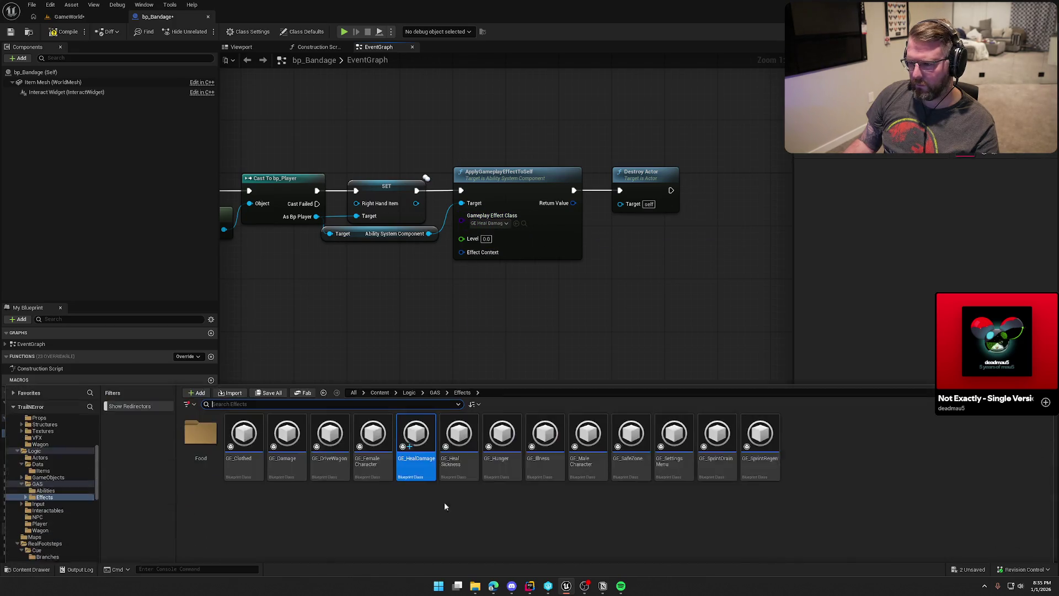
{"action": "double_click", "coordinate": [418, 435]}
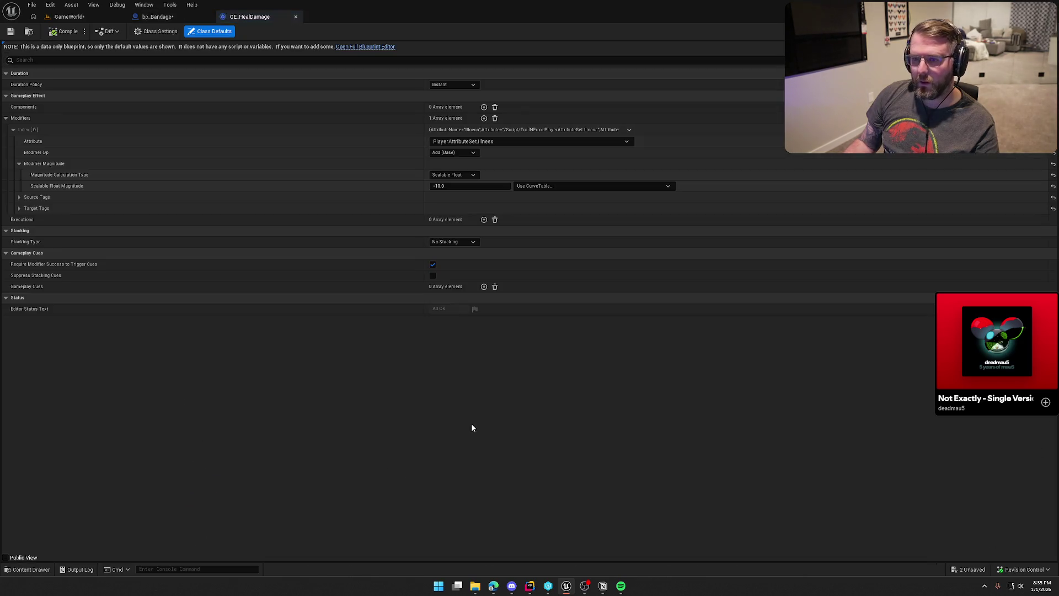
Step: Retarget GE_HealDamage's modifier from PlayerAttributeSet.Illness to PlayerAttributeSet.Damage, then return to GameWorld
{"action": "left_click", "coordinate": [498, 141]}
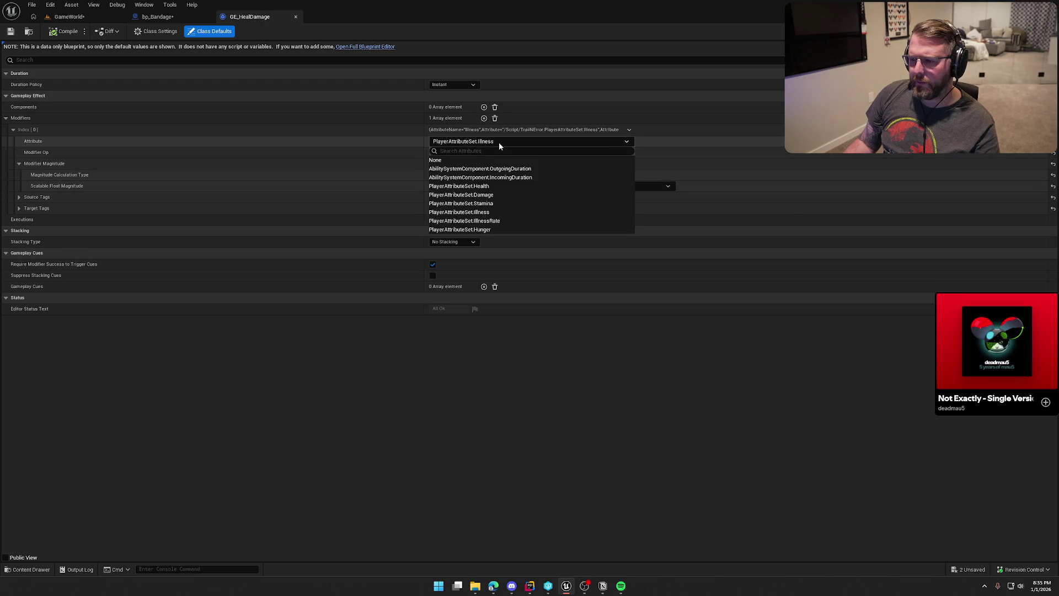
{"action": "left_click", "coordinate": [528, 193]}
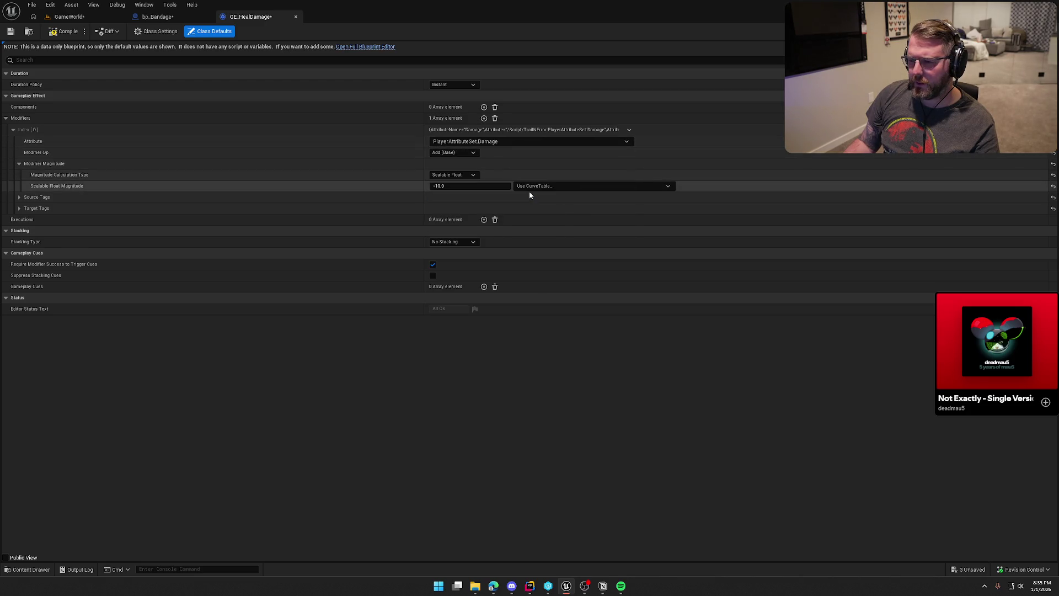
{"action": "left_click", "coordinate": [483, 142]}
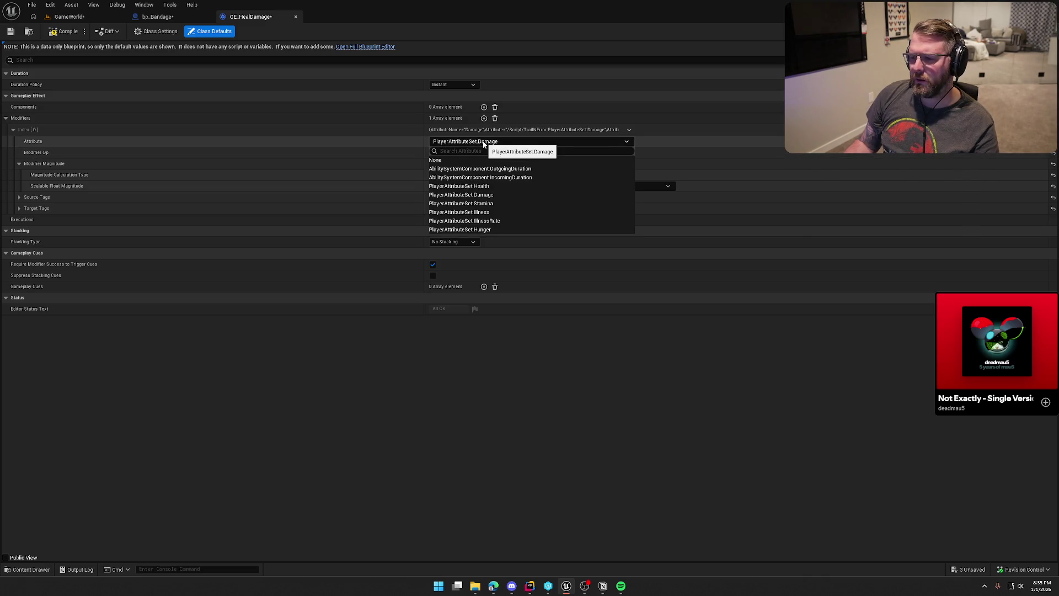
{"action": "left_click", "coordinate": [483, 142]}
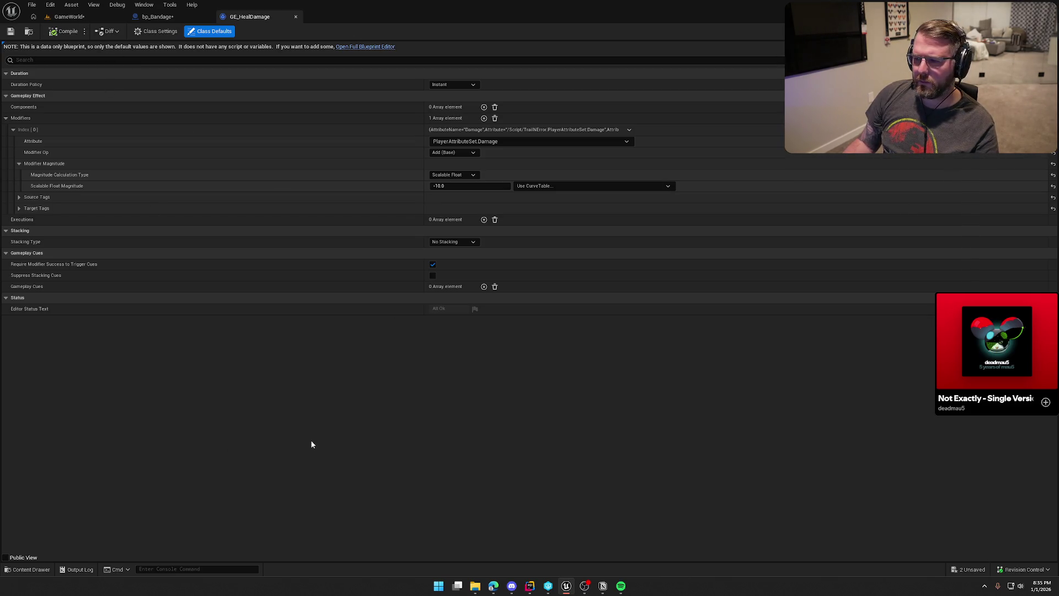
{"action": "left_click", "coordinate": [157, 17]}
{"action": "left_click", "coordinate": [66, 17]}
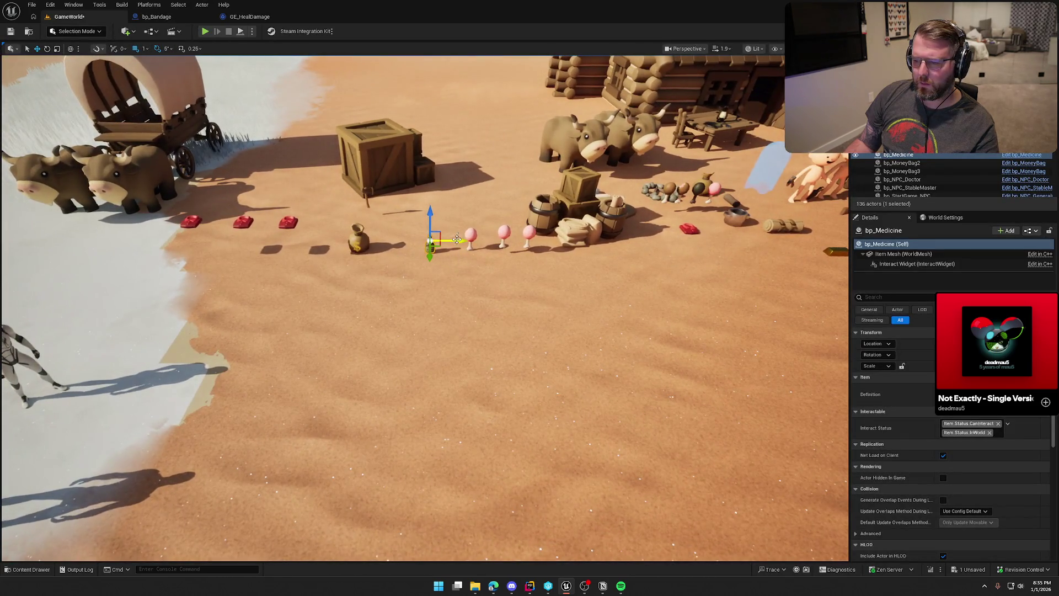
Step: Place a bp_Bandage beside the medicine bottle in GameWorld and start playing the level
{"action": "key", "text": "ctrl+b"}
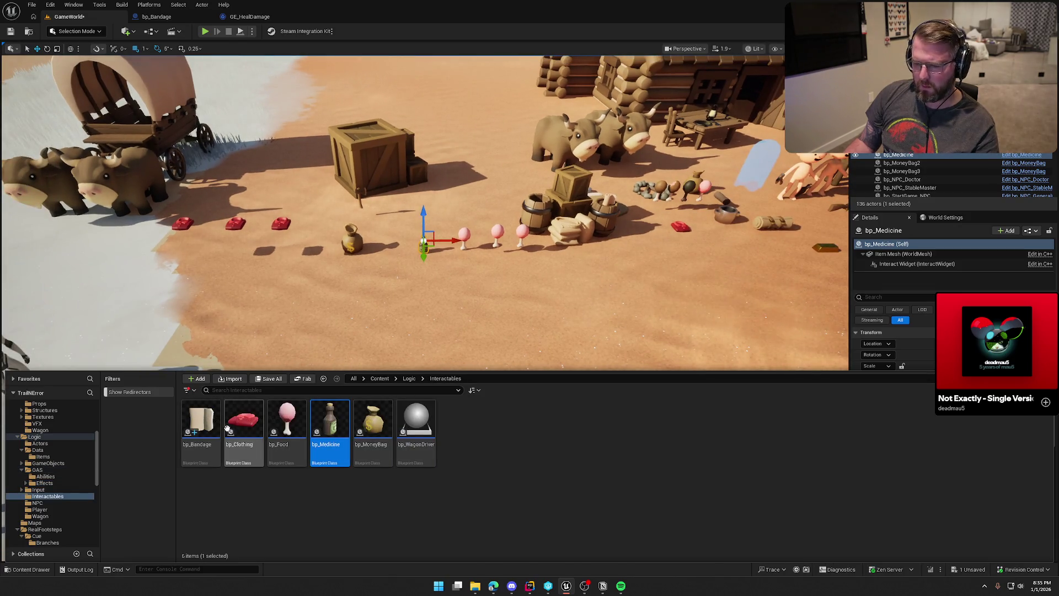
{"action": "key", "text": "ctrl+space"}
{"action": "left_click_drag", "start_coordinate": [406, 211], "coordinate": [388, 244]}
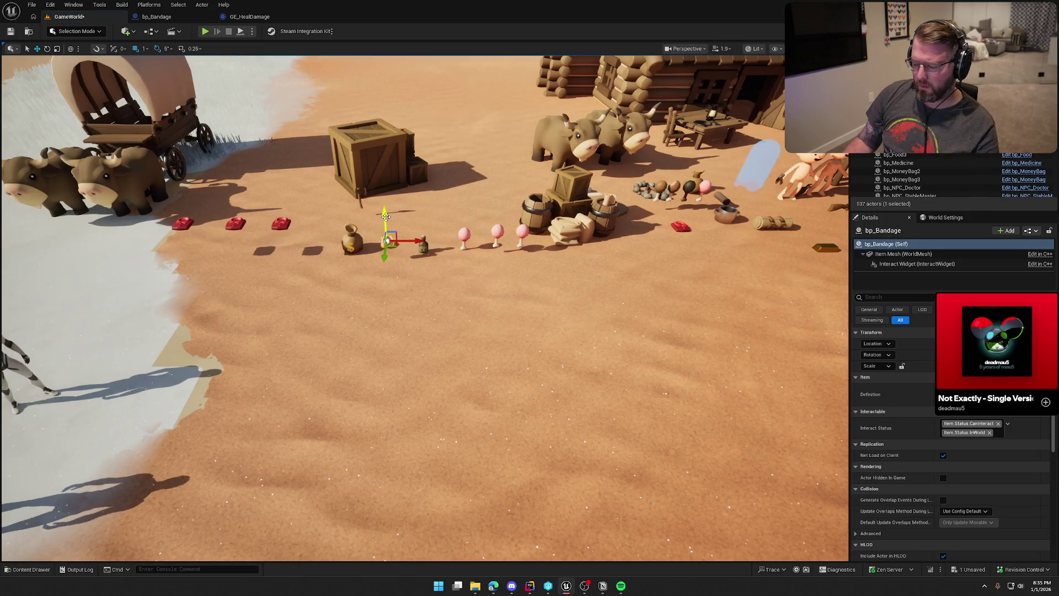
{"action": "key", "text": "Escape"}
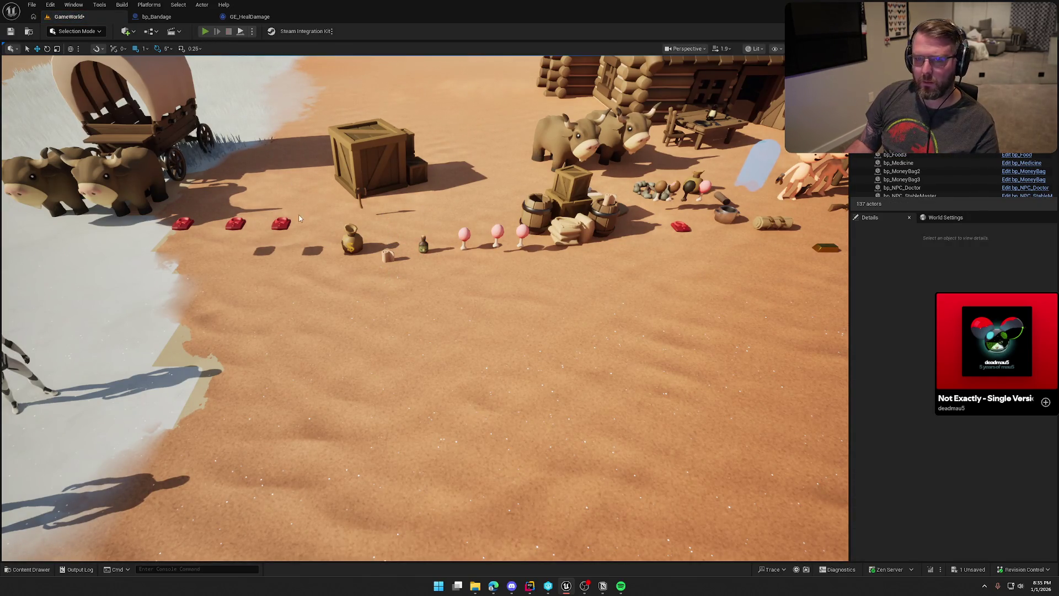
{"action": "key", "text": "alt+p"}
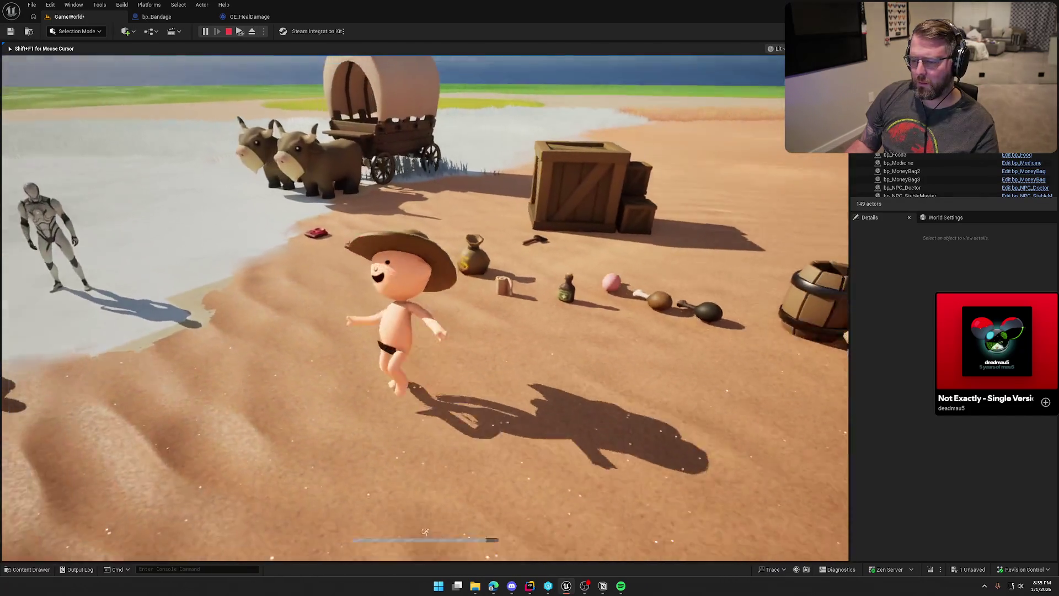
Step: Walk and sprint the character up onto the dune crest and across it
{"action": "key", "text": "w"}
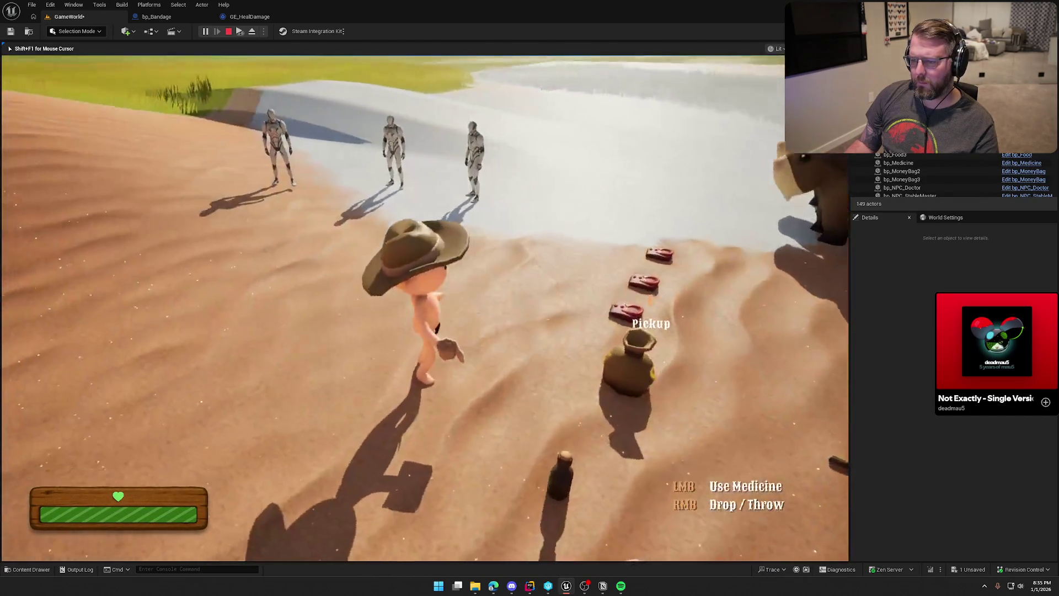
{"action": "key", "text": "shift"}
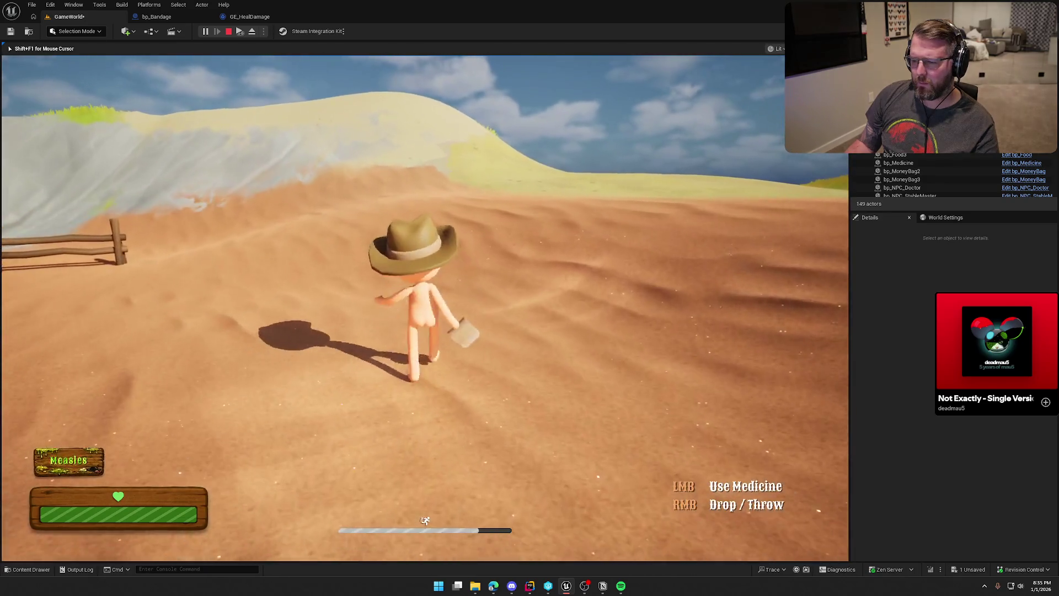
{"action": "key", "text": "w"}
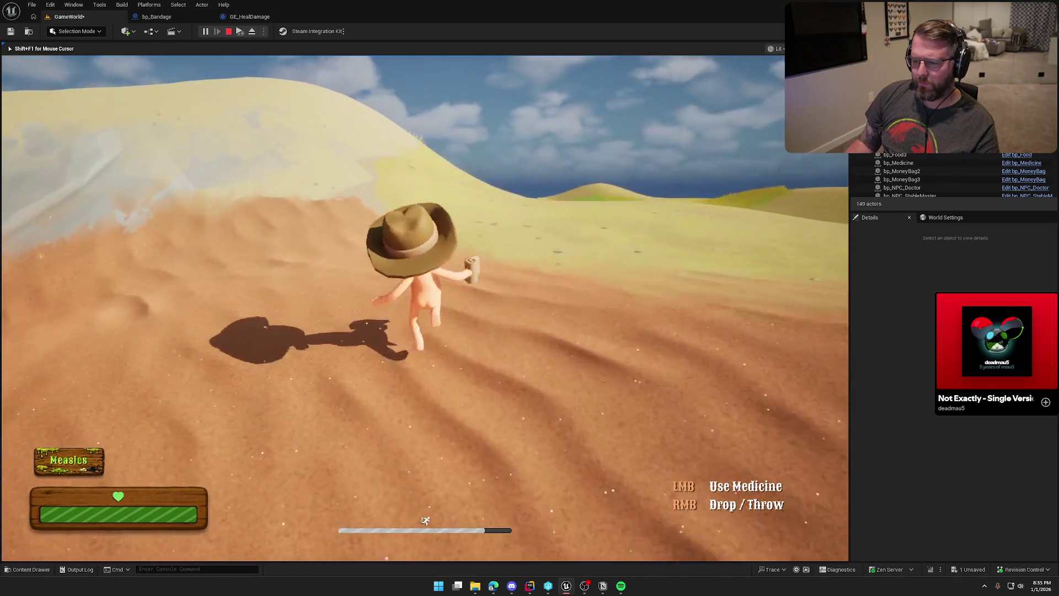
{"action": "key", "text": "w"}
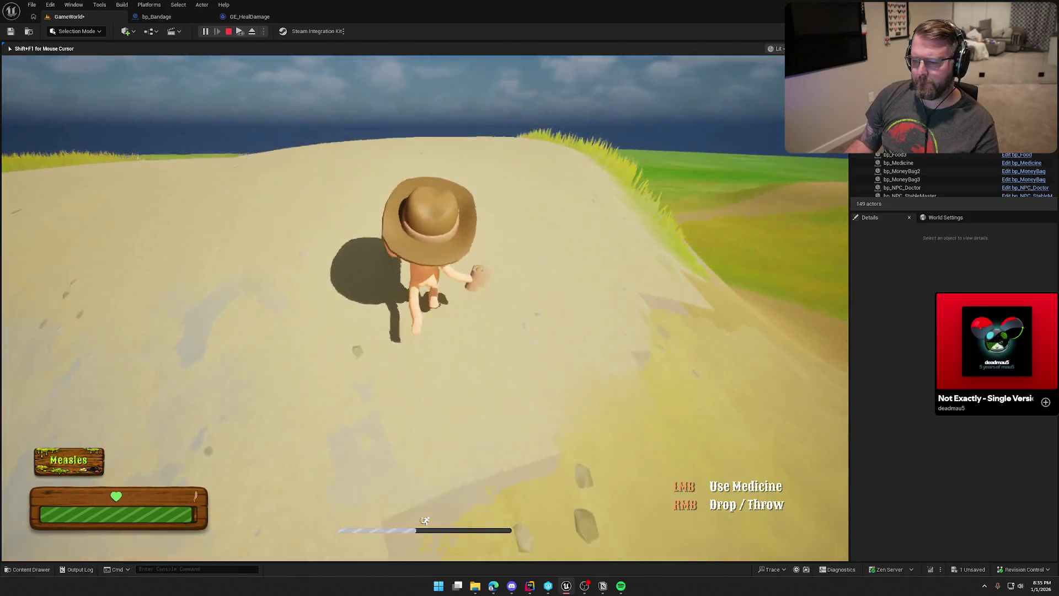
{"action": "key", "text": "w"}
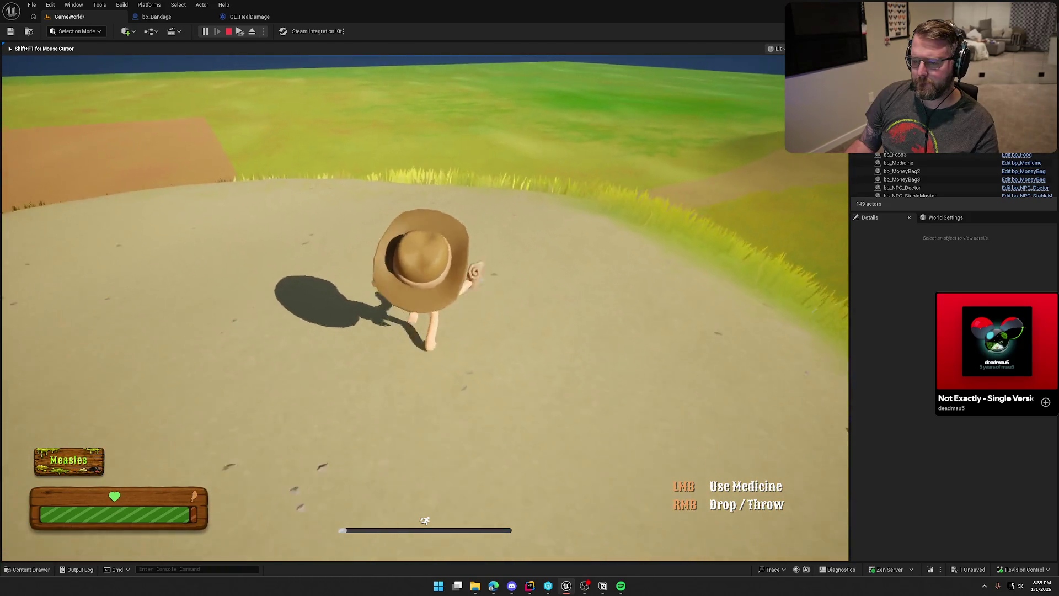
{"action": "key", "text": "a"}
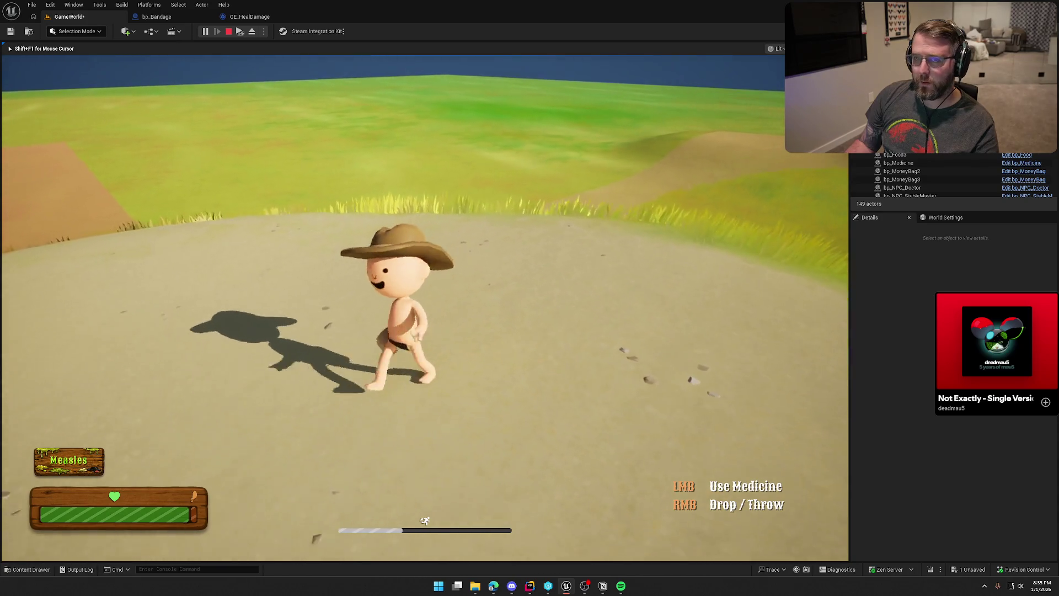
Step: Walk over the ridge and up the dirt trail, then stop the play session
{"action": "key", "text": "w"}
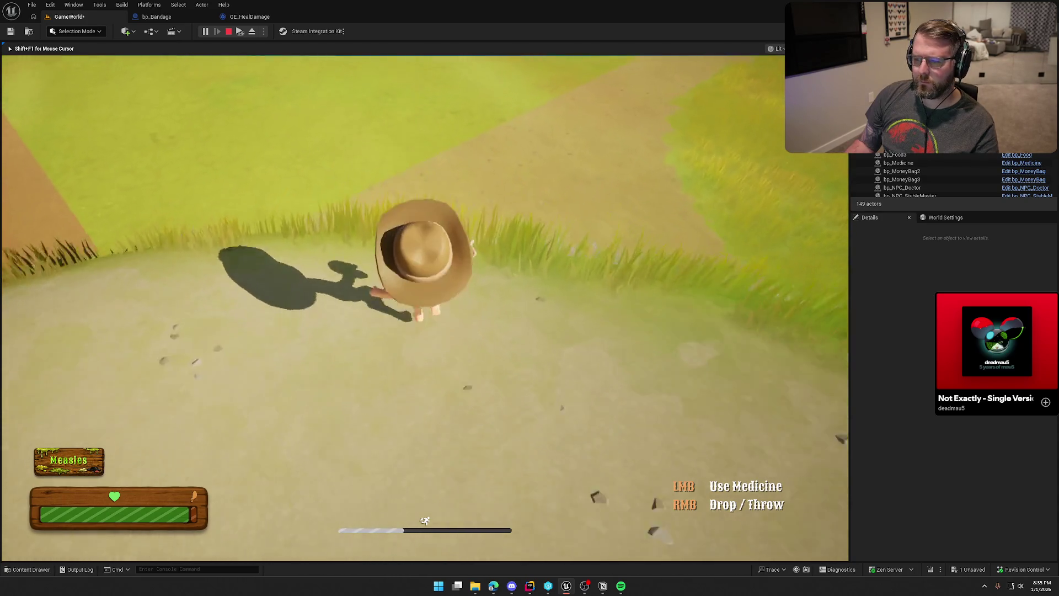
{"action": "key", "text": "w"}
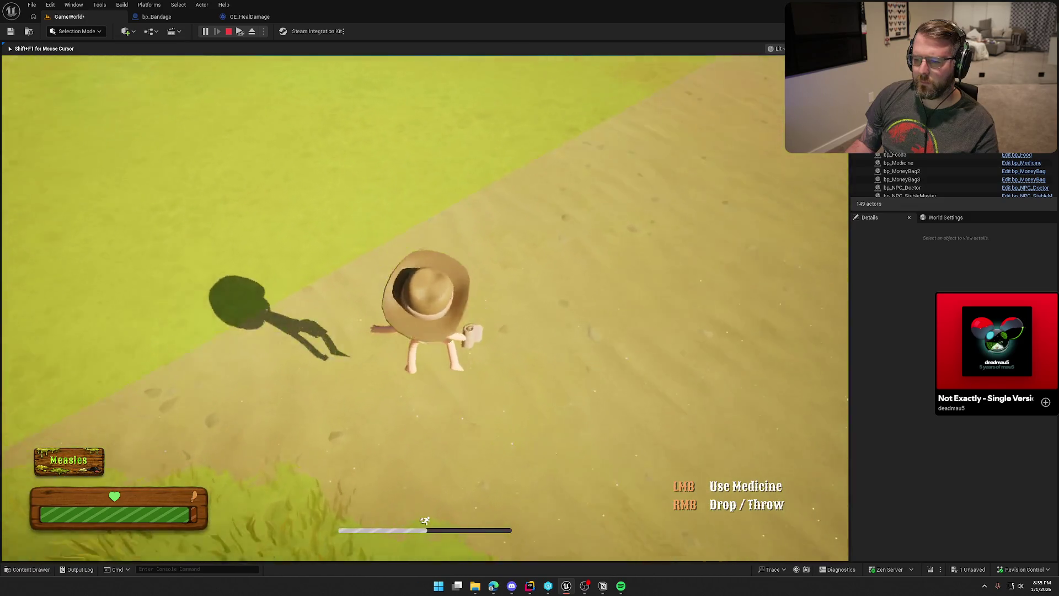
{"action": "key", "text": "w"}
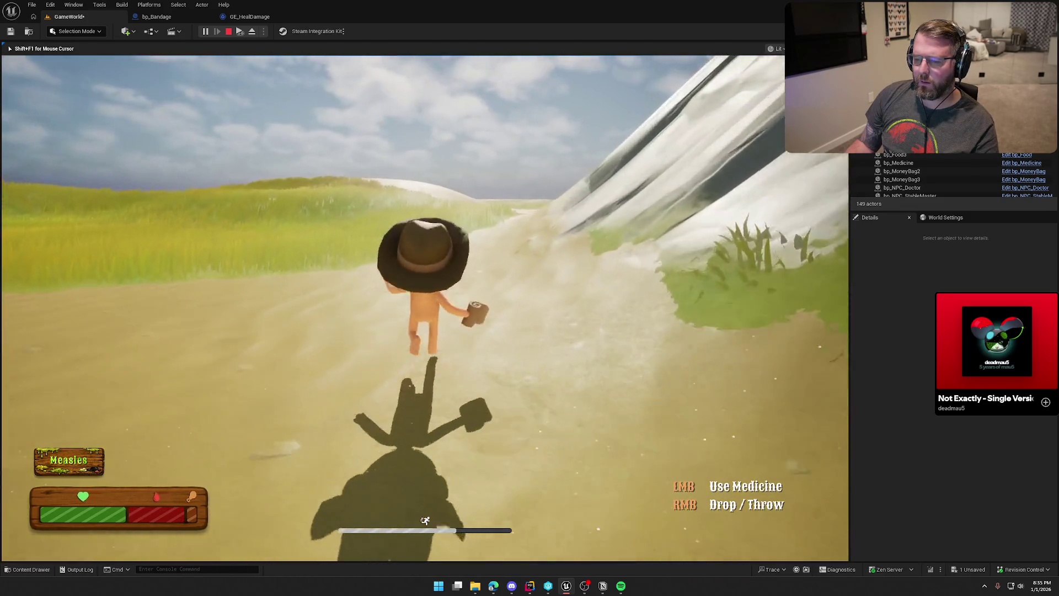
{"action": "key", "text": "w"}
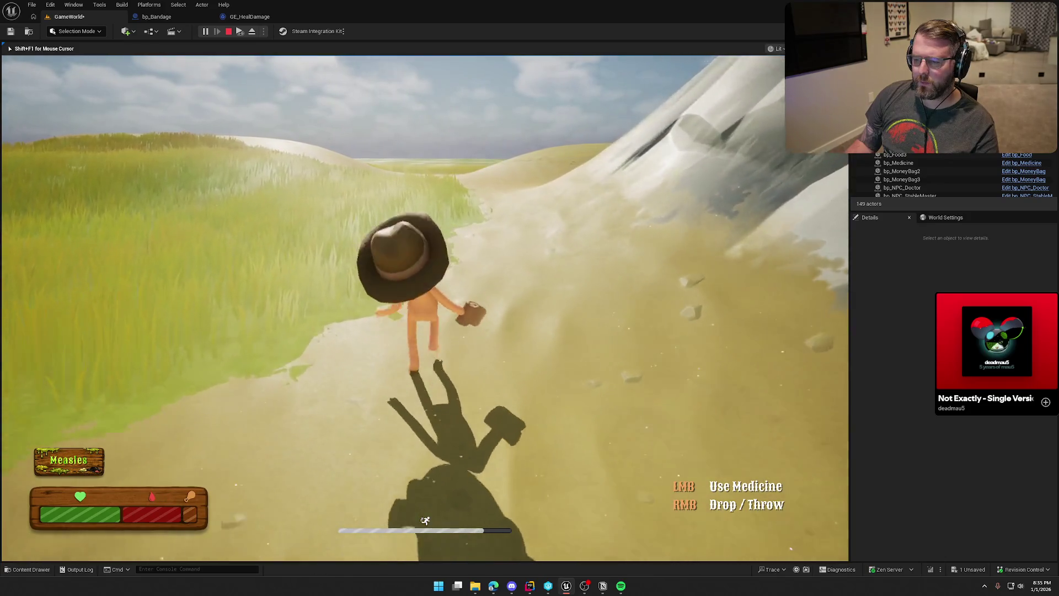
{"action": "key", "text": "w"}
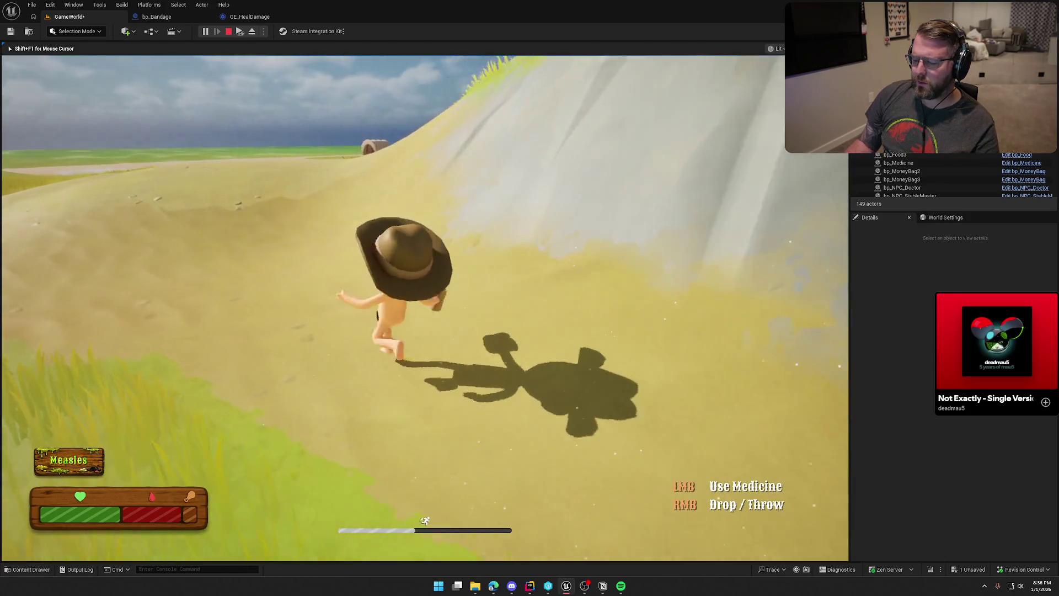
{"action": "key", "text": "w"}
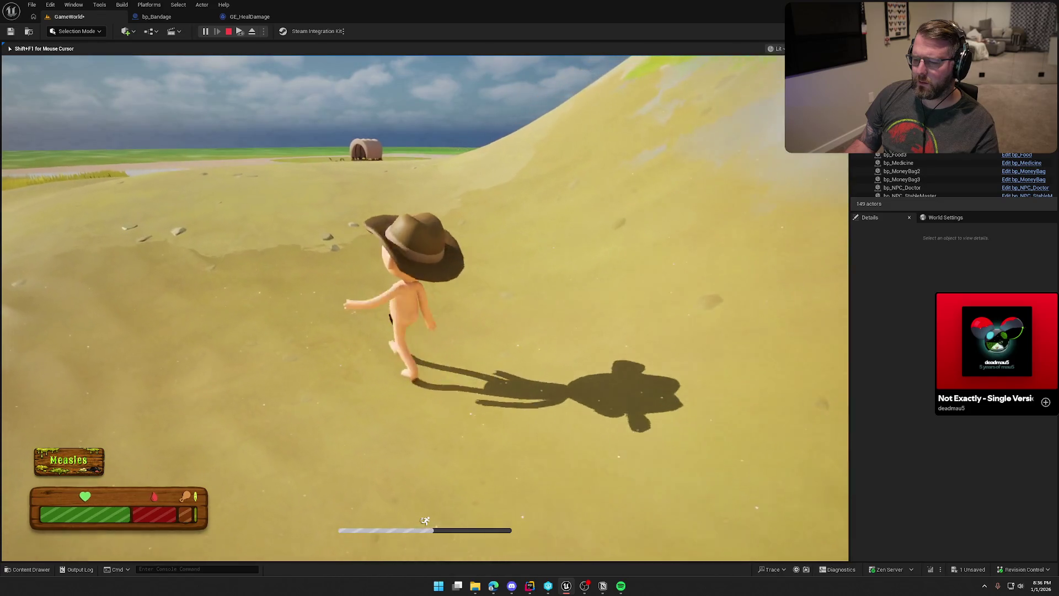
{"action": "key", "text": "Escape"}
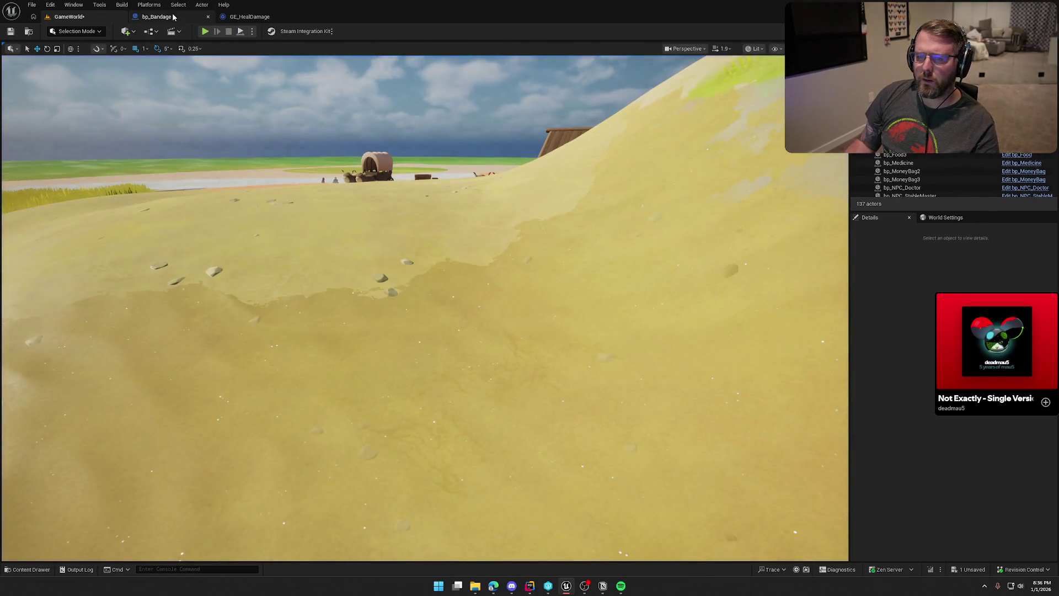
Step: Save the bp_Bandage blueprint after selecting Interaction Text, then play-test GameWorld again
{"action": "left_click", "coordinate": [172, 16]}
{"action": "left_click", "coordinate": [53, 449]}
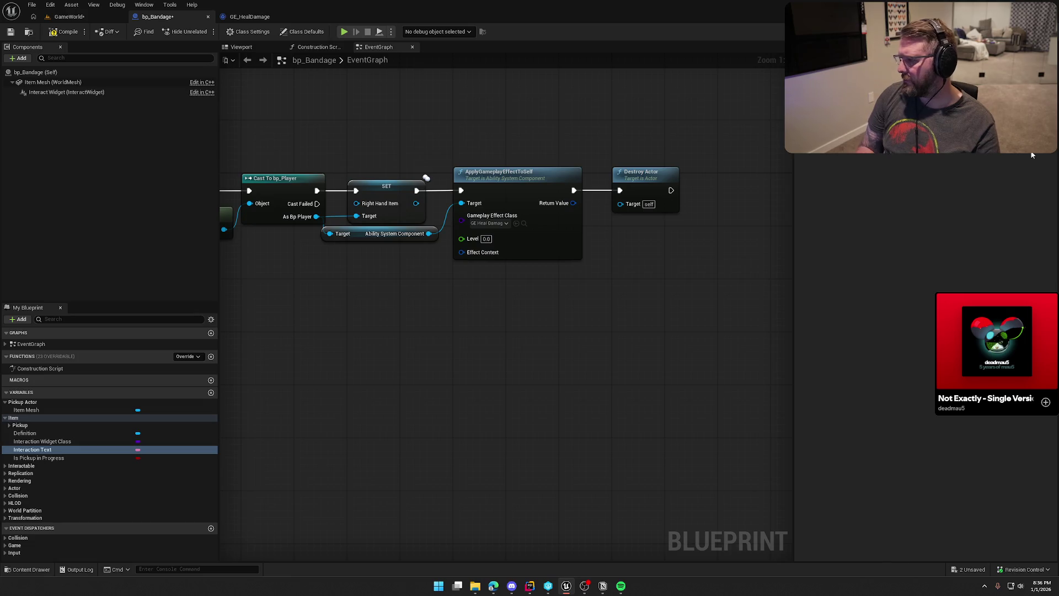
{"action": "left_click", "coordinate": [256, 487]}
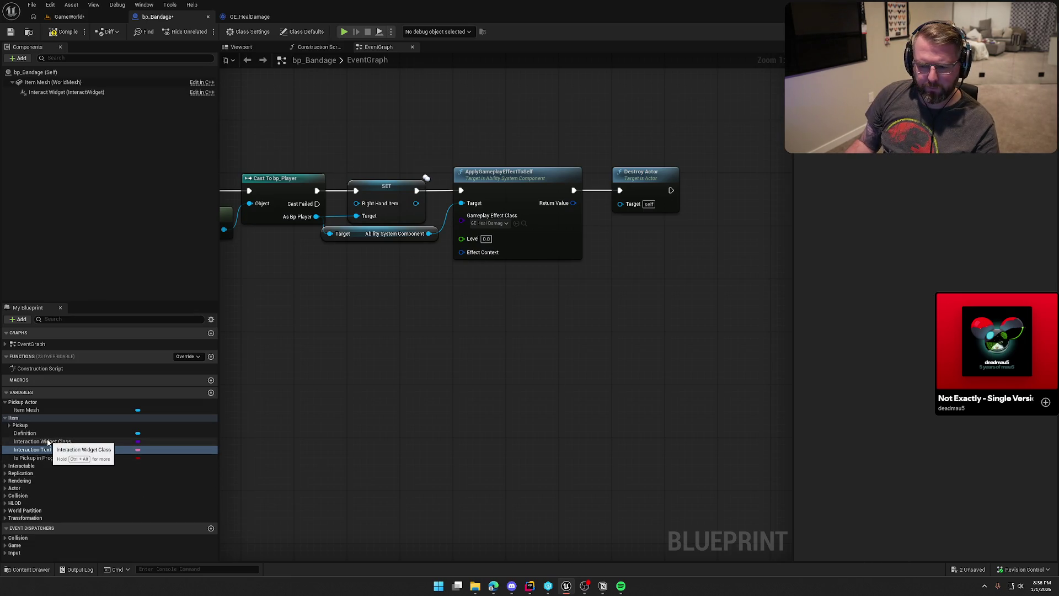
{"action": "left_click", "coordinate": [91, 18]}
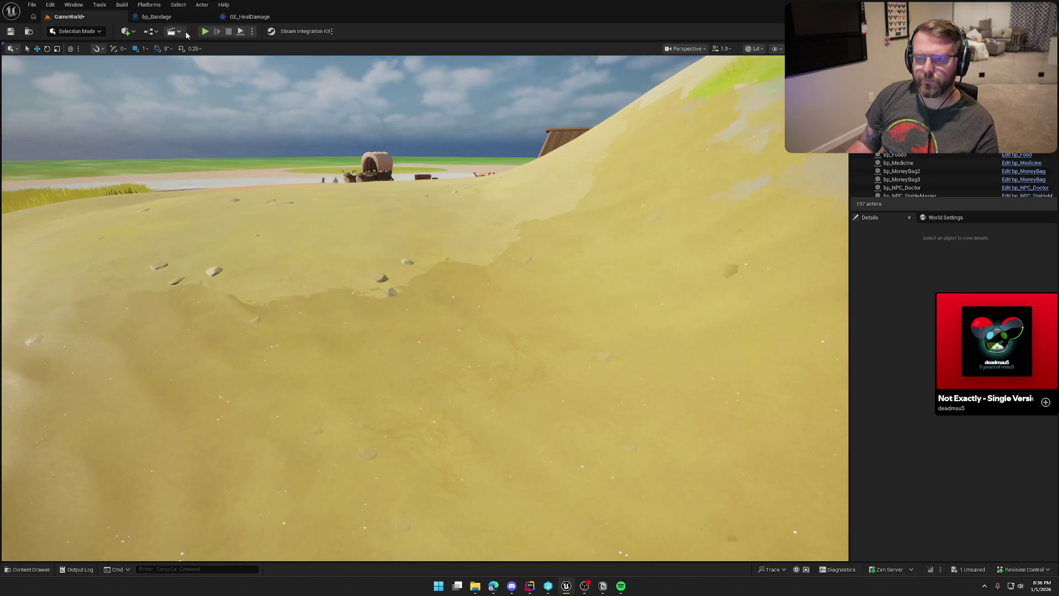
{"action": "left_click", "coordinate": [207, 31]}
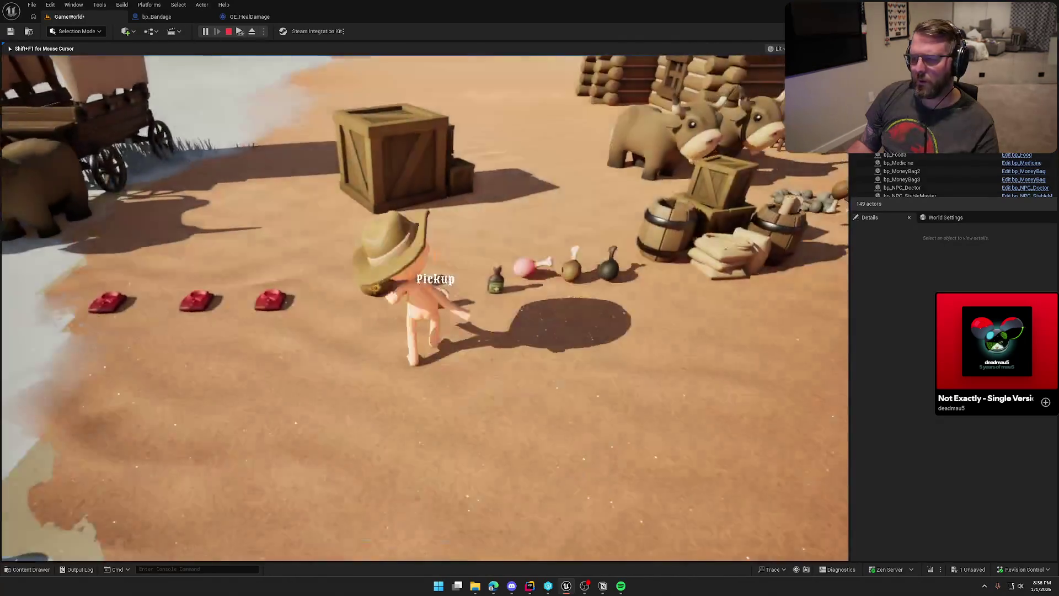
{"action": "key", "text": "w"}
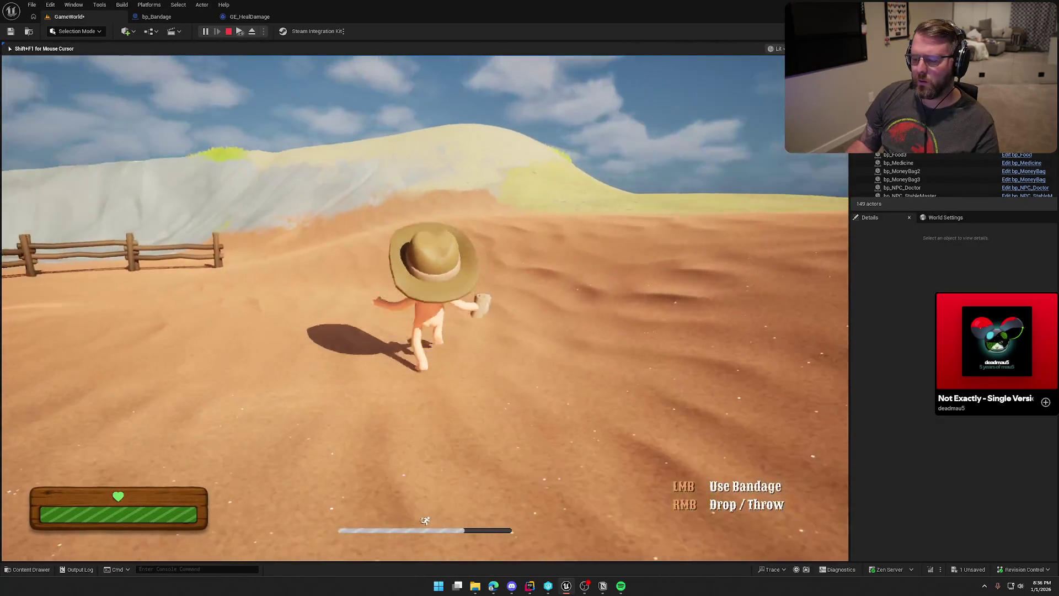
{"action": "key", "text": "w"}
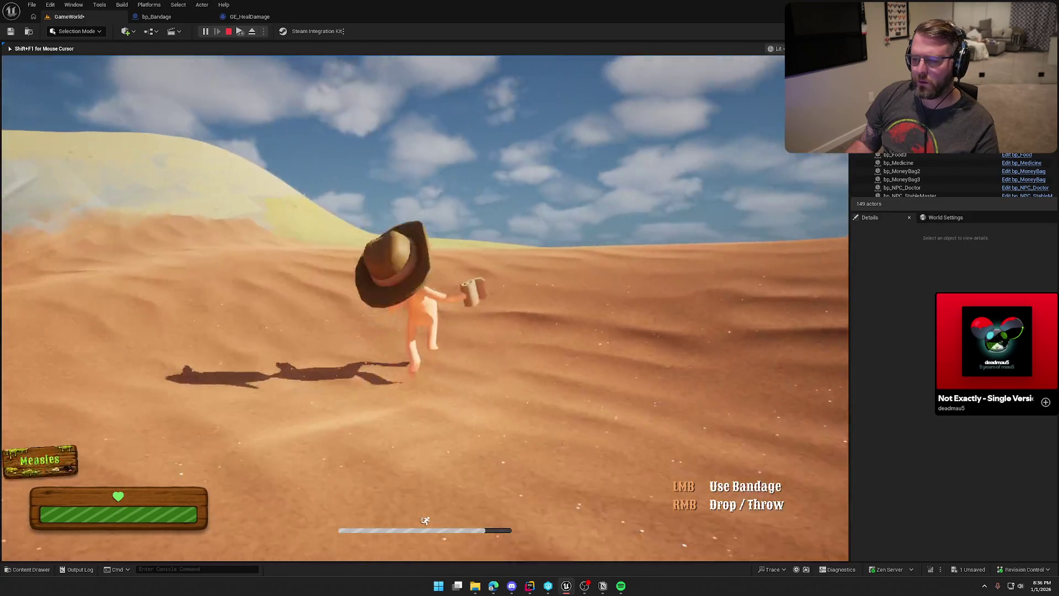
{"action": "key", "text": "w"}
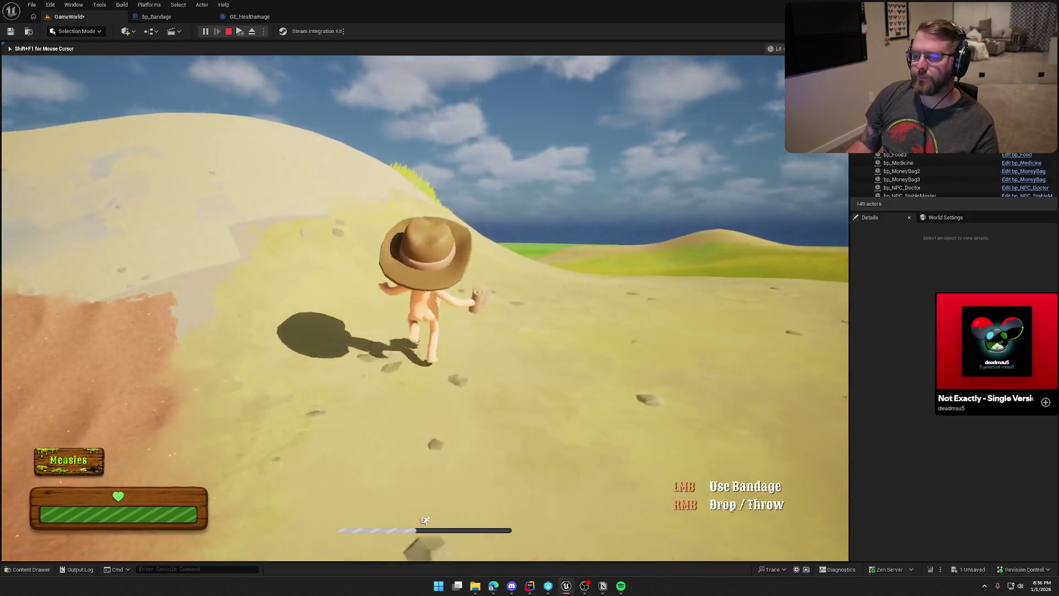
{"action": "key", "text": "w"}
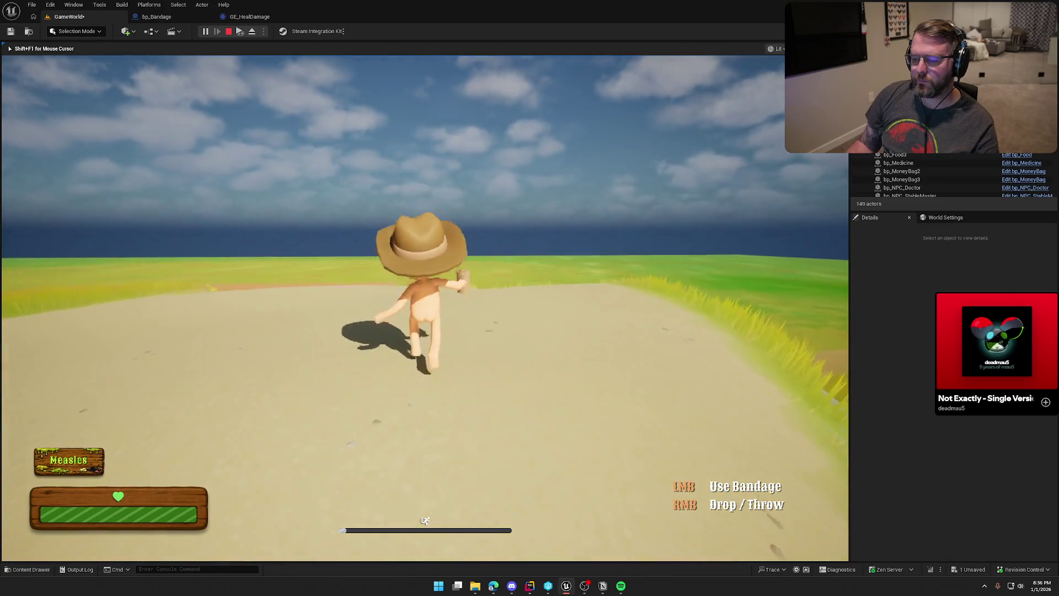
{"action": "key", "text": "w"}
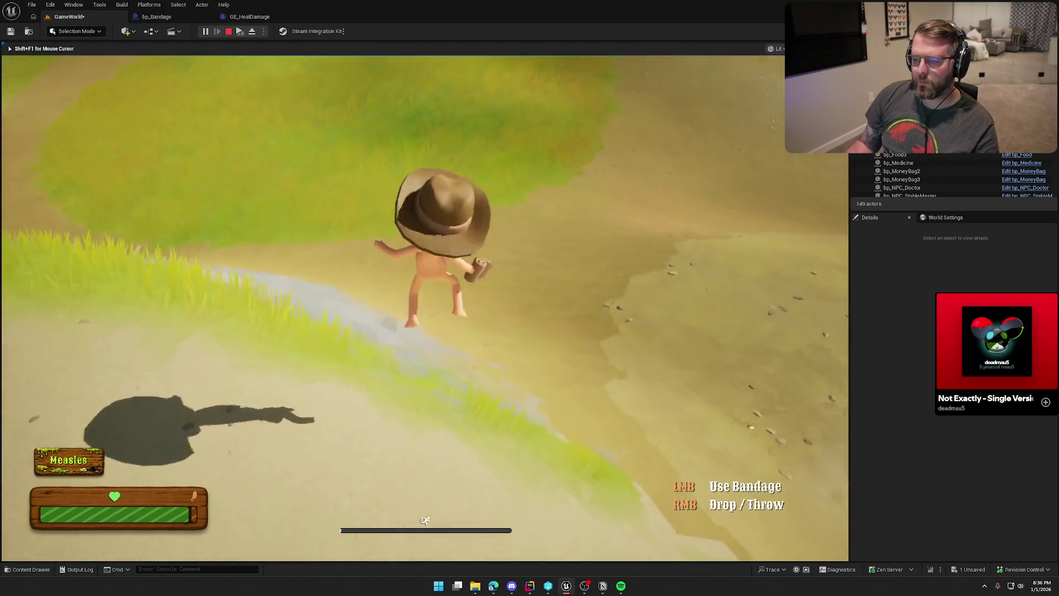
{"action": "key", "text": "w"}
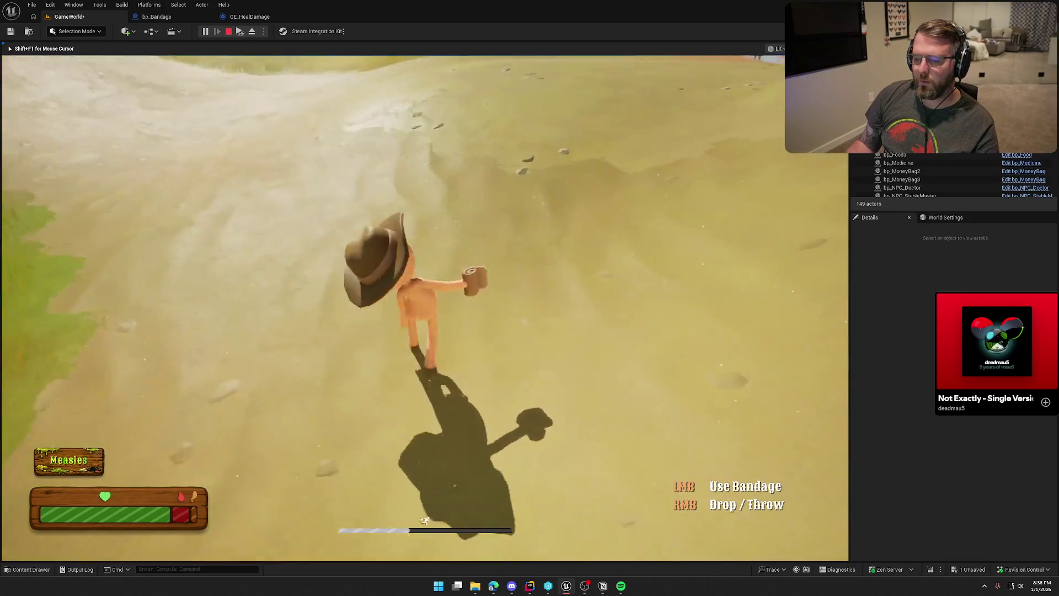
{"action": "key", "text": "w"}
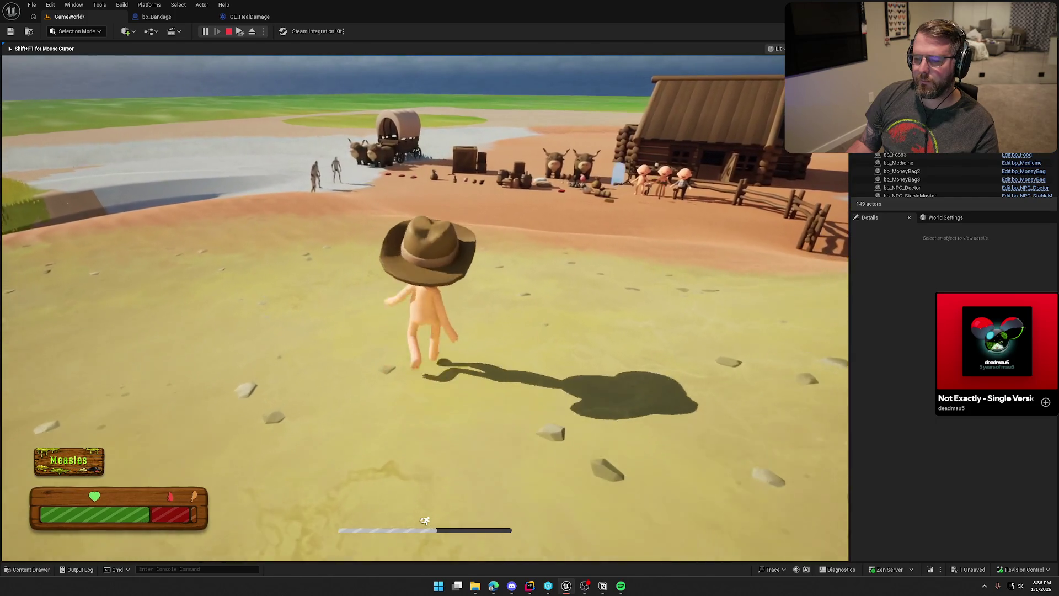
{"action": "key", "text": "w"}
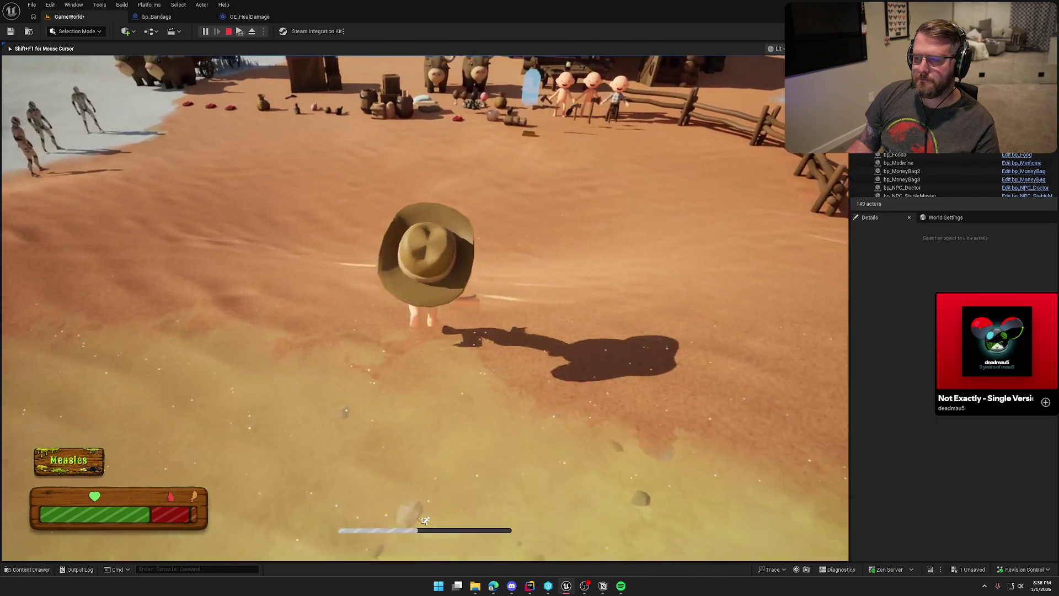
{"action": "key", "text": "w"}
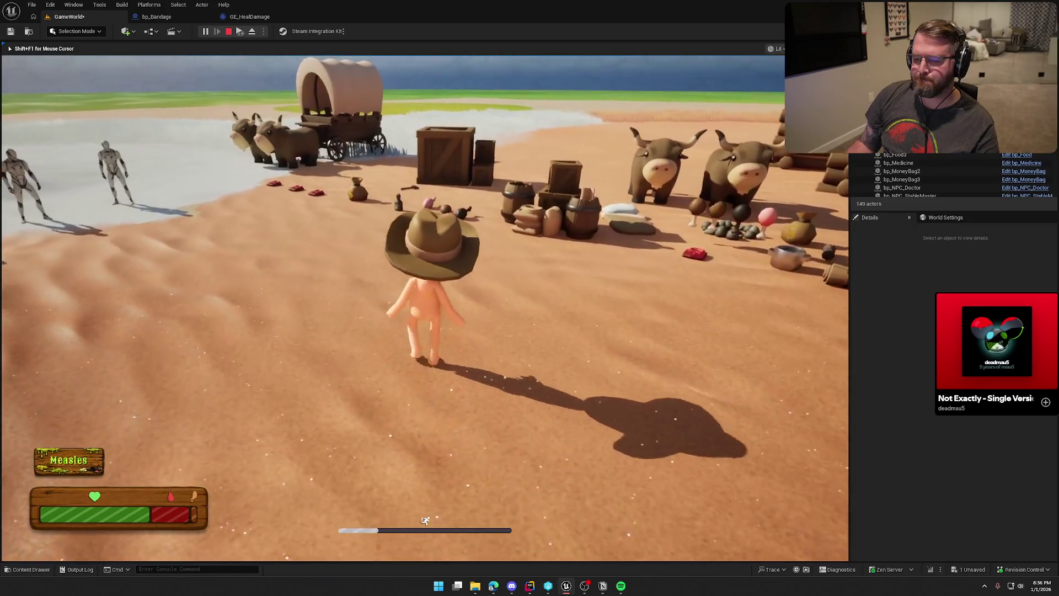
{"action": "key", "text": "s"}
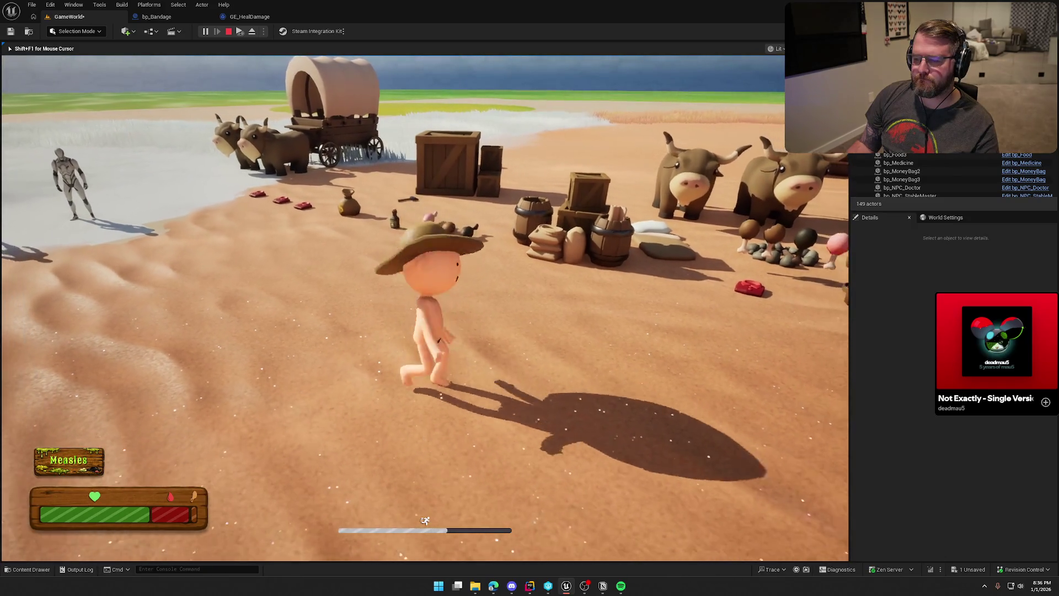
{"action": "key", "text": "Escape"}
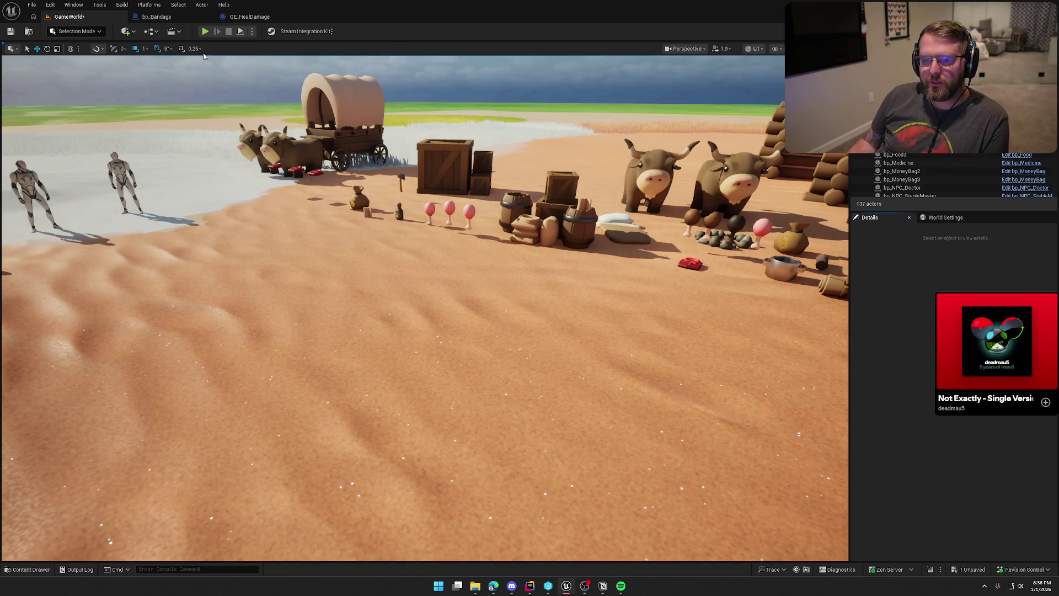
{"action": "left_click", "coordinate": [204, 32]}
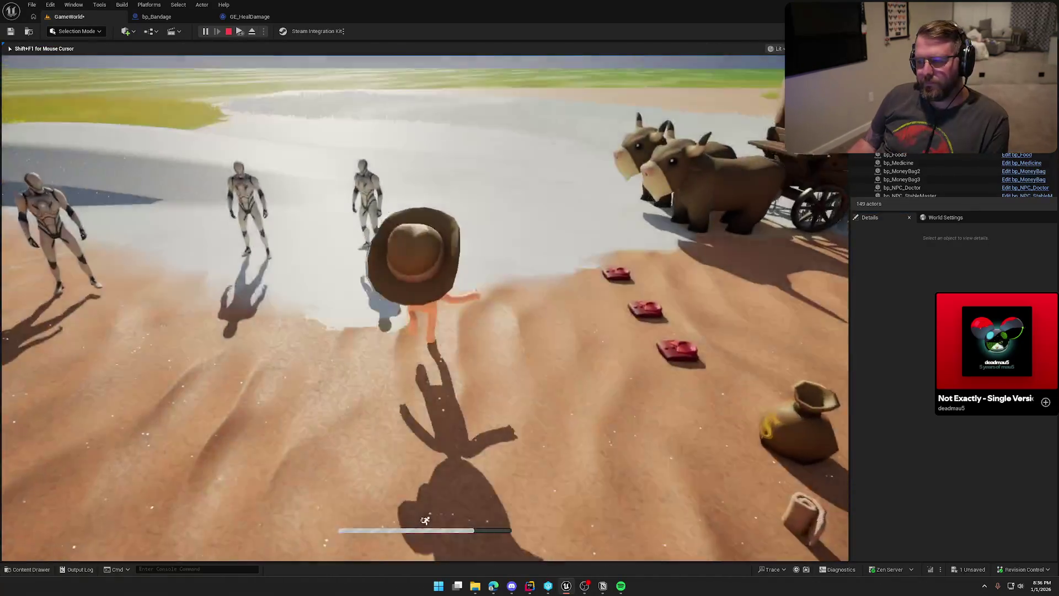
{"action": "key", "text": "w"}
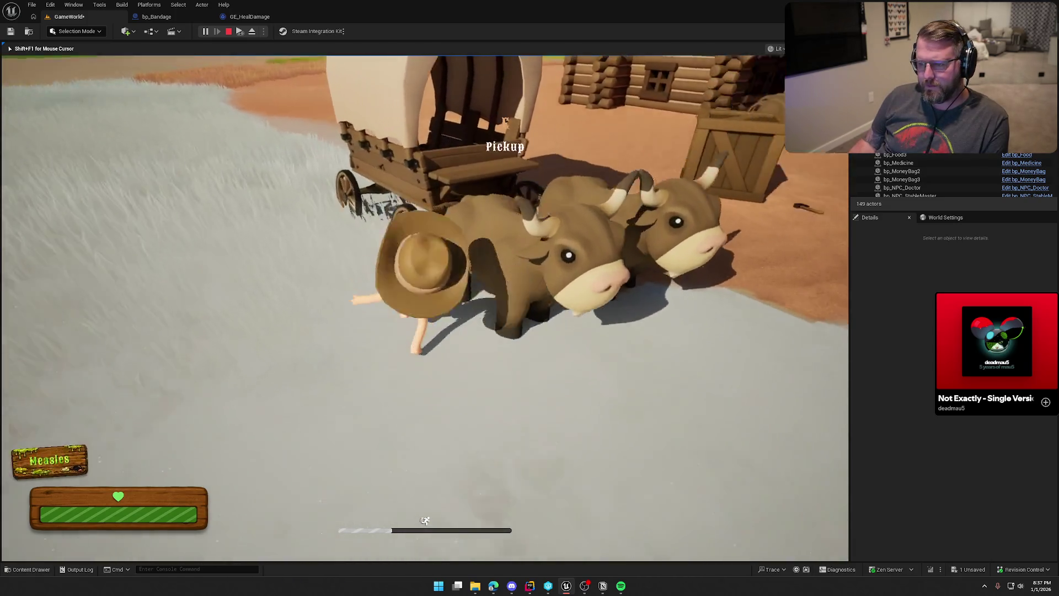
{"action": "key", "text": "e"}
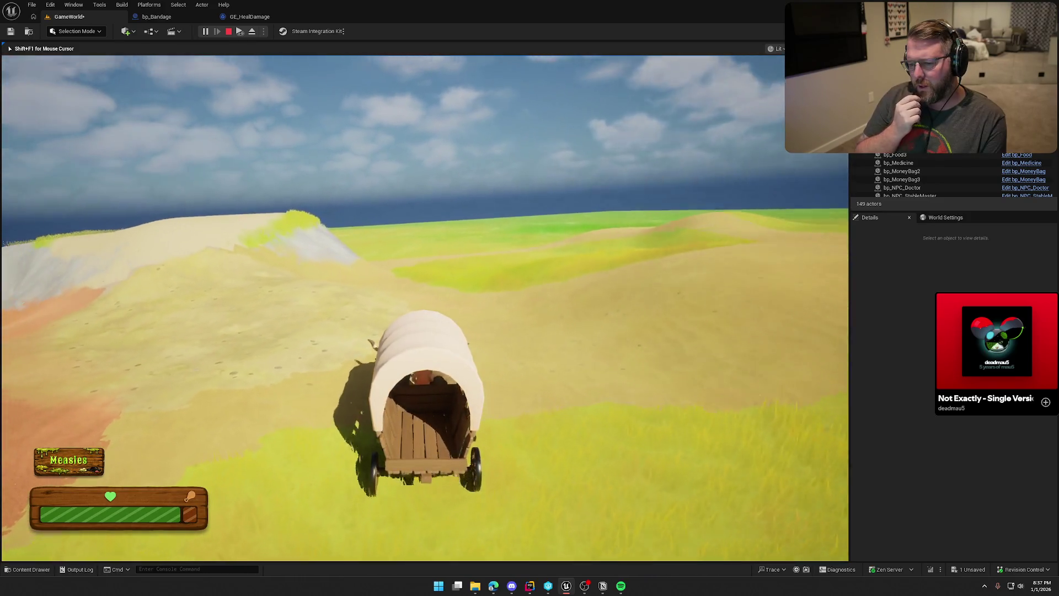
{"action": "key", "text": "Escape"}
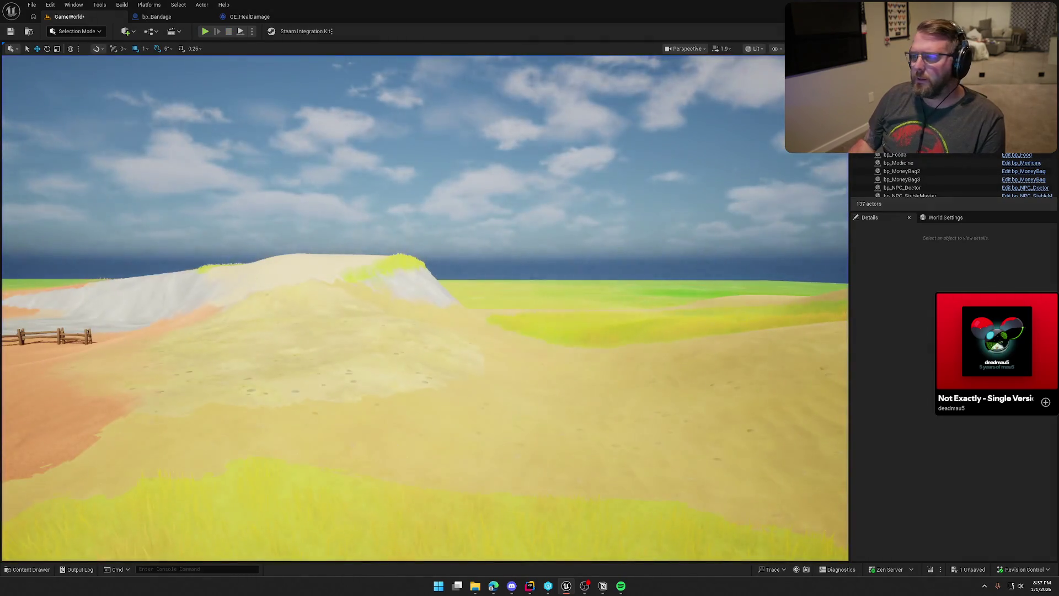
Step: Close the Unreal Editor without saving the level and switch to the TrailNError solution in Rider
{"action": "key", "text": "ctrl+shift+s"}
{"action": "left_click", "coordinate": [588, 390]}
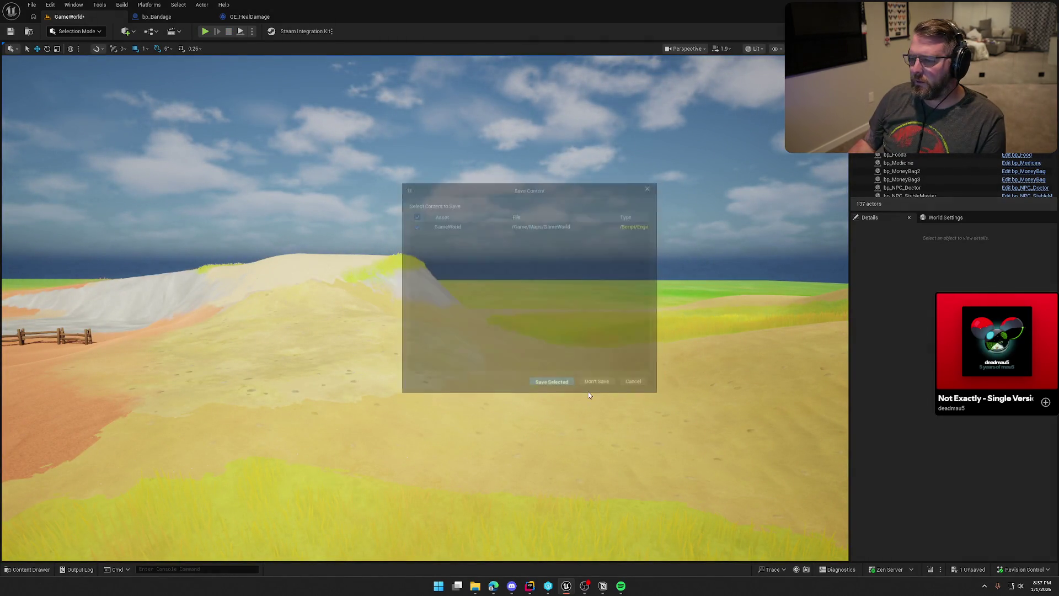
{"action": "key", "text": "alt+Tab"}
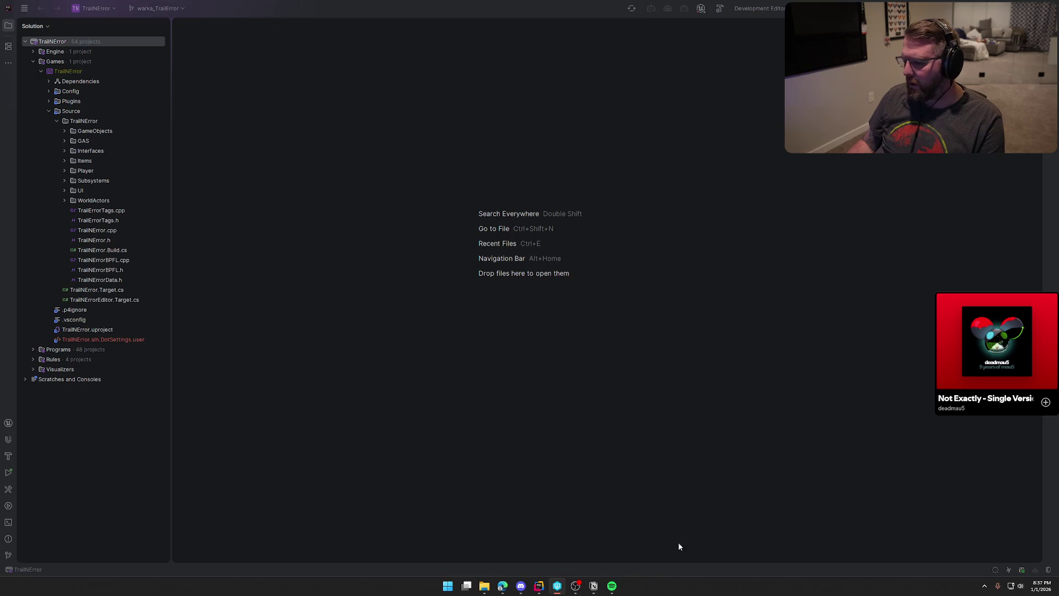
{"action": "mouse_move", "coordinate": [575, 586]}
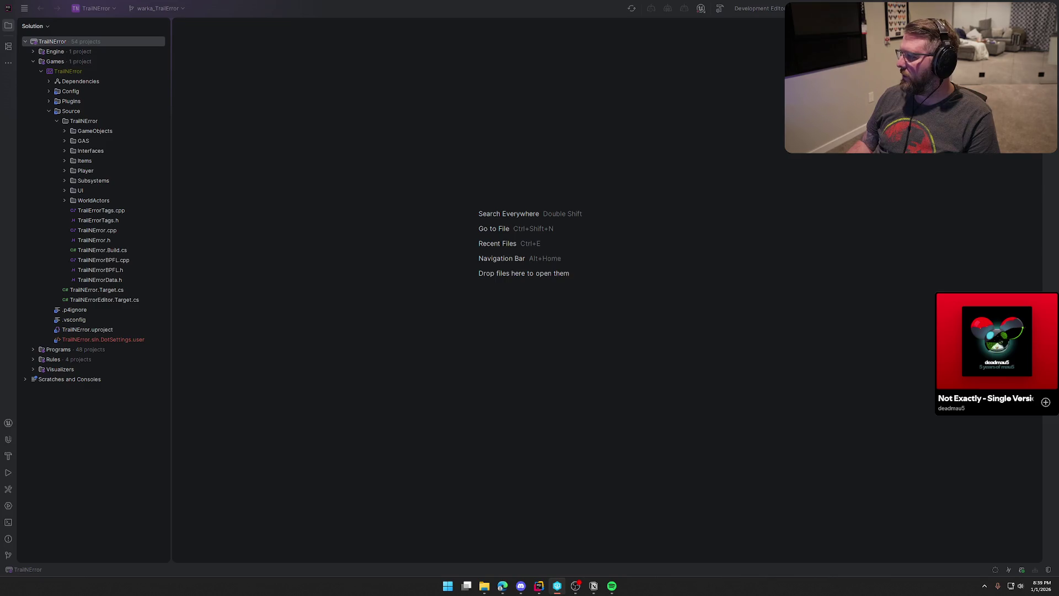
Step: Build the game project in Rider, then bring up the relaunched editor without reopening asset editors
{"action": "key", "text": "alt+Tab"}
{"action": "key", "text": "ctrl+shift+b"}
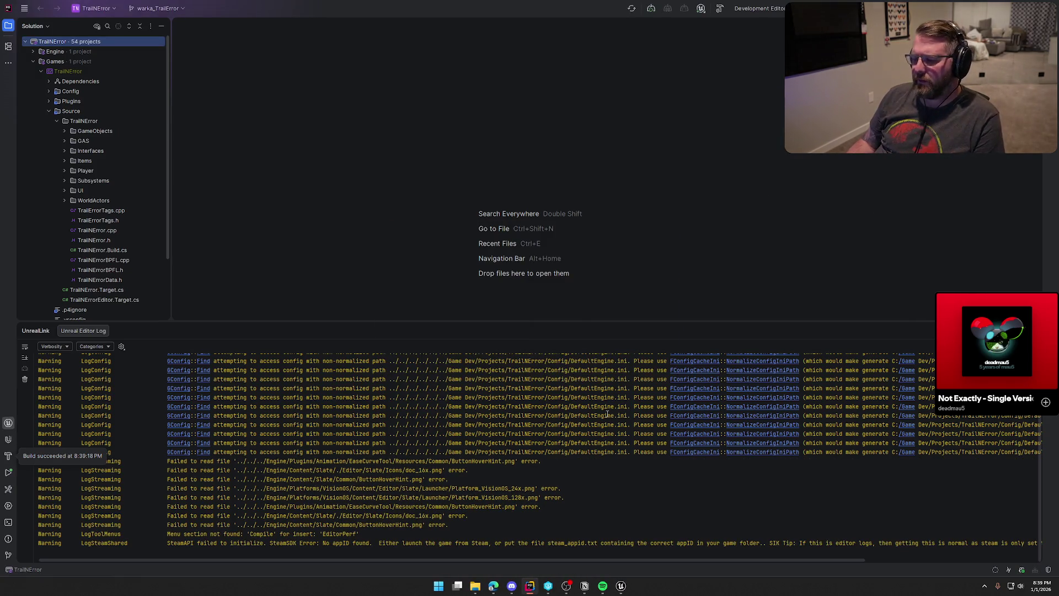
{"action": "left_click", "coordinate": [621, 586]}
{"action": "left_click", "coordinate": [1034, 547]}
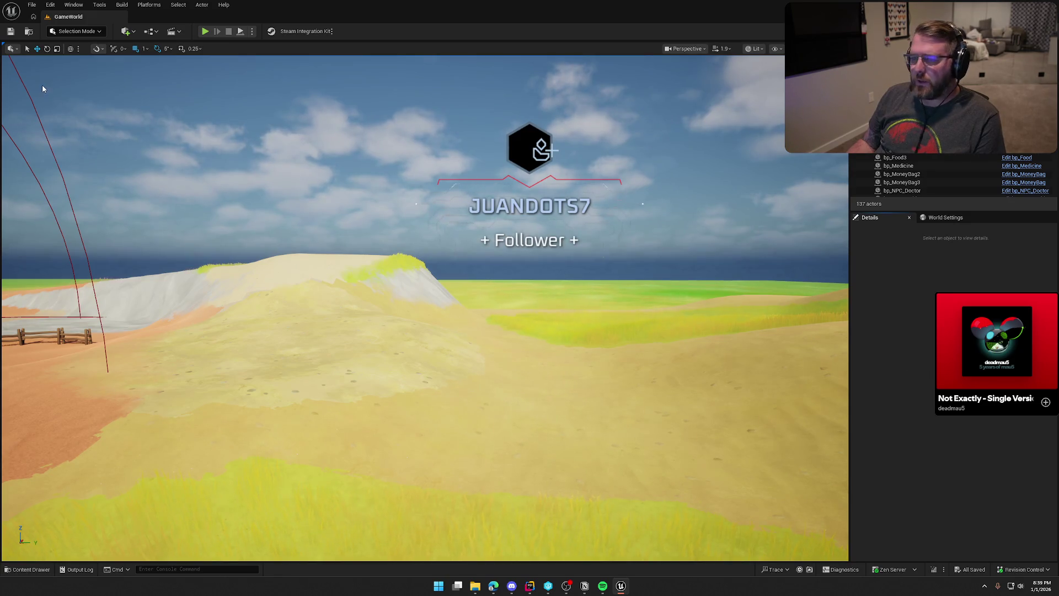
Step: Open TrailMap from the Maps folder, frame the village gate, and start a play-test
{"action": "key", "text": "ctrl+space"}
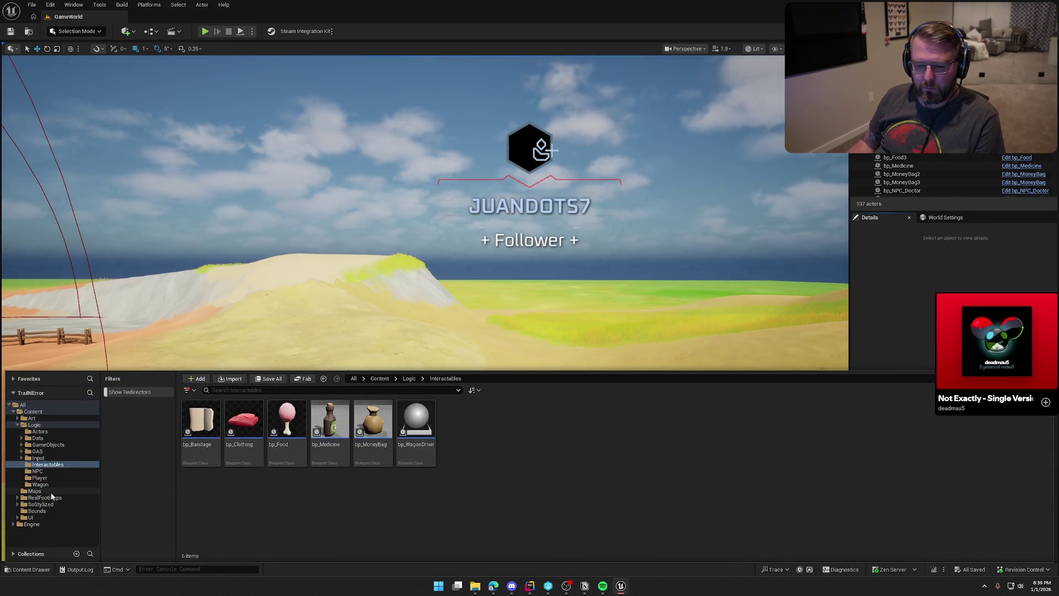
{"action": "left_click", "coordinate": [51, 491]}
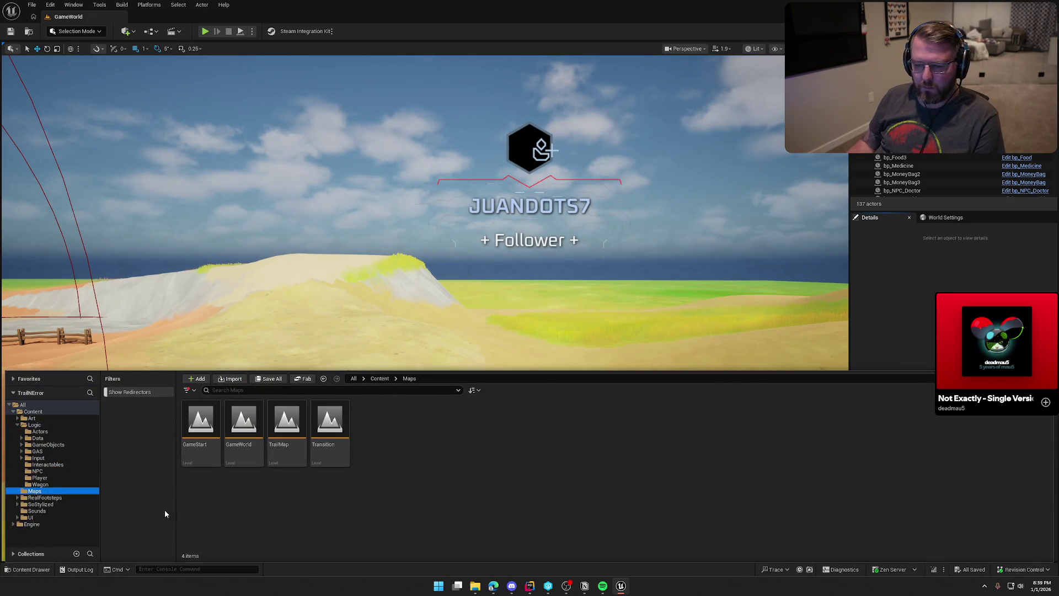
{"action": "double_click", "coordinate": [287, 420]}
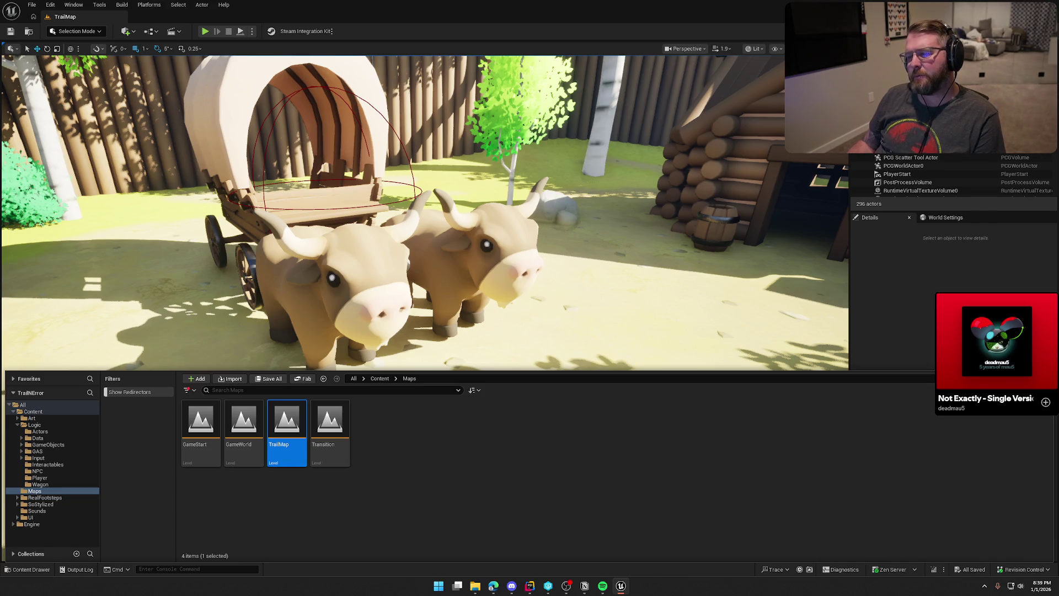
{"action": "key", "text": "ctrl+space"}
{"action": "left_click_drag", "start_coordinate": [629, 286], "coordinate": [629, 331]}
{"action": "mouse_move", "coordinate": [425, 309]}
{"action": "left_mouse_down"}
{"action": "mouse_move", "coordinate": [337, 286]}
{"action": "mouse_move", "coordinate": [424, 325]}
{"action": "mouse_move", "coordinate": [424, 336]}
{"action": "mouse_move", "coordinate": [424, 264]}
{"action": "left_mouse_up"}
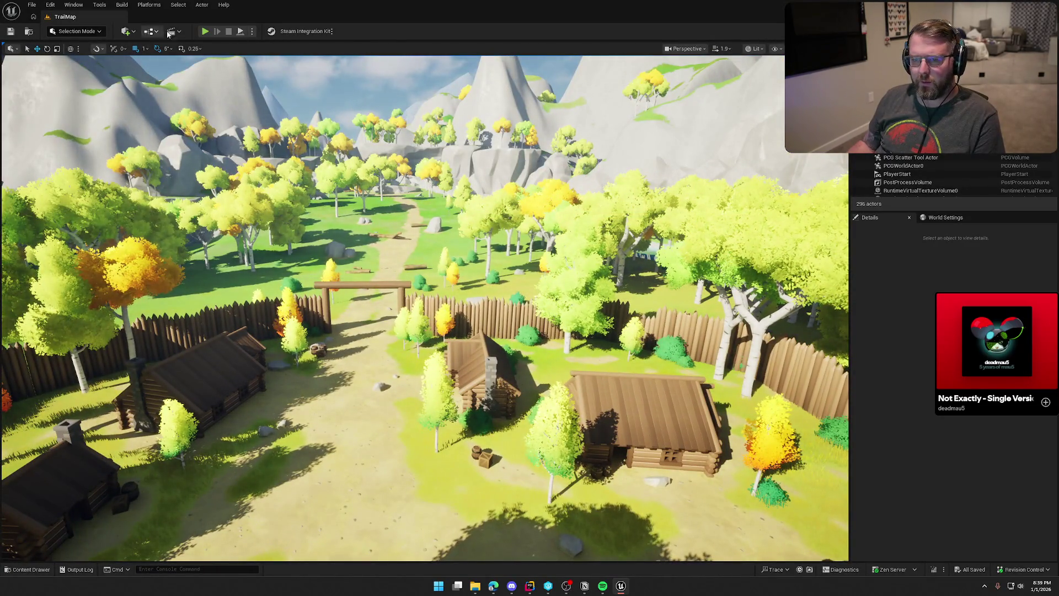
{"action": "left_click", "coordinate": [205, 32]}
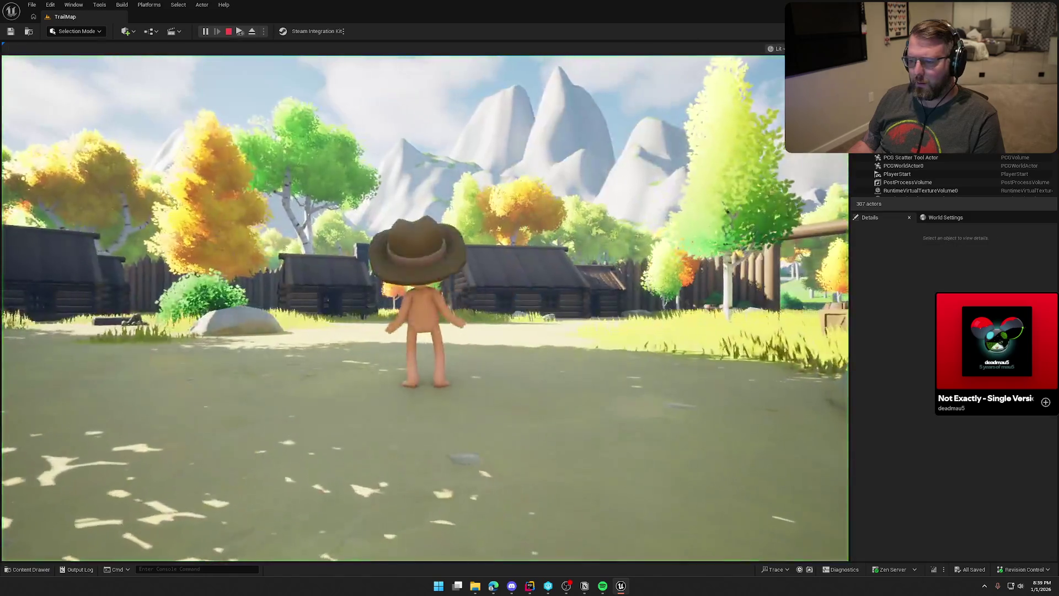
Step: Walk the character through the TrailMap village toward the cabin and wagon, then stop play
{"action": "key", "text": "w"}
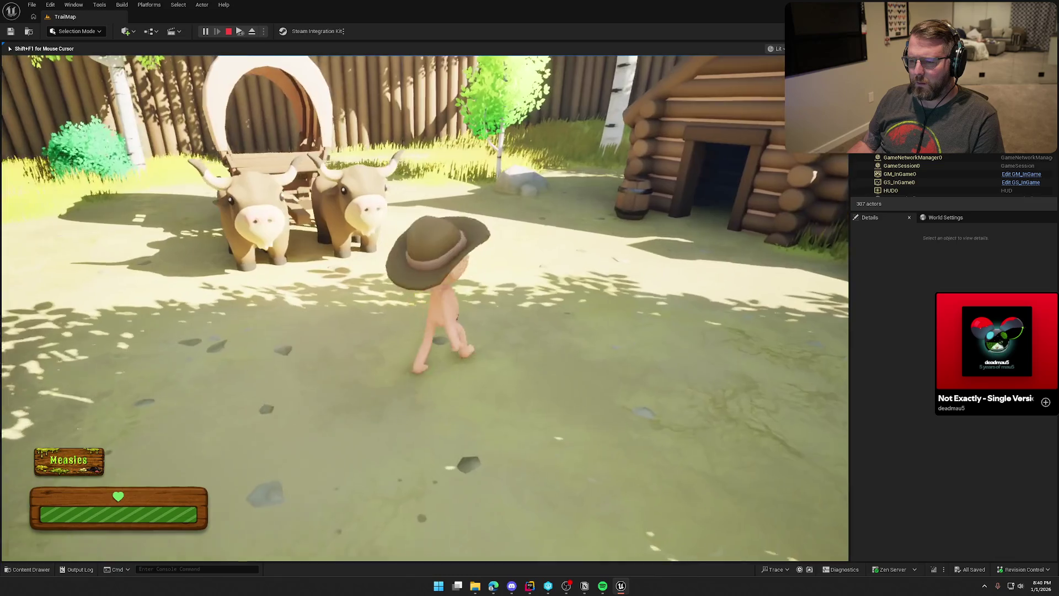
{"action": "key", "text": "w"}
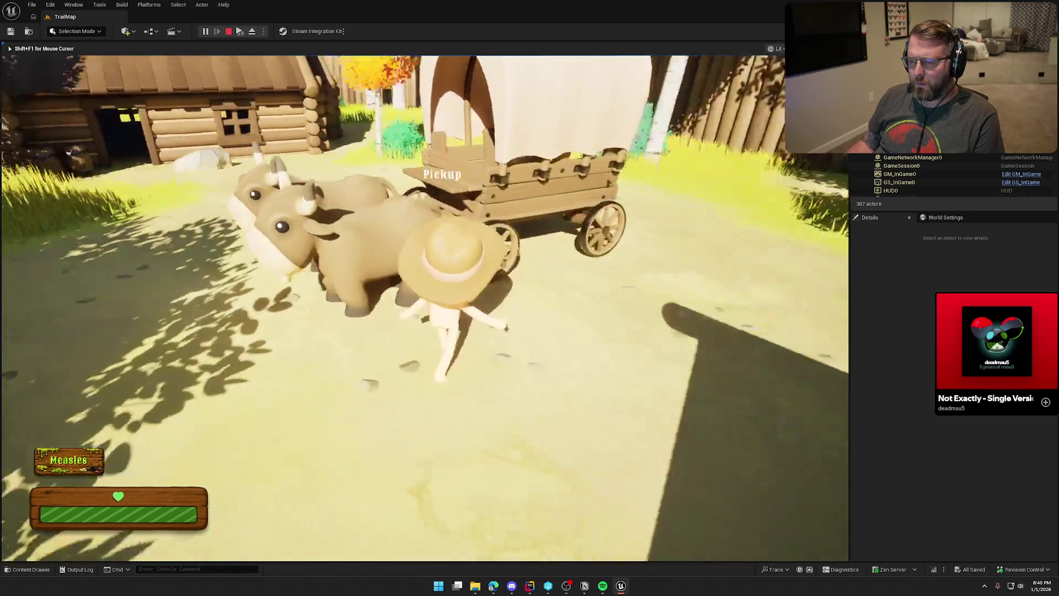
{"action": "key", "text": "w"}
{"action": "key", "text": "w"}
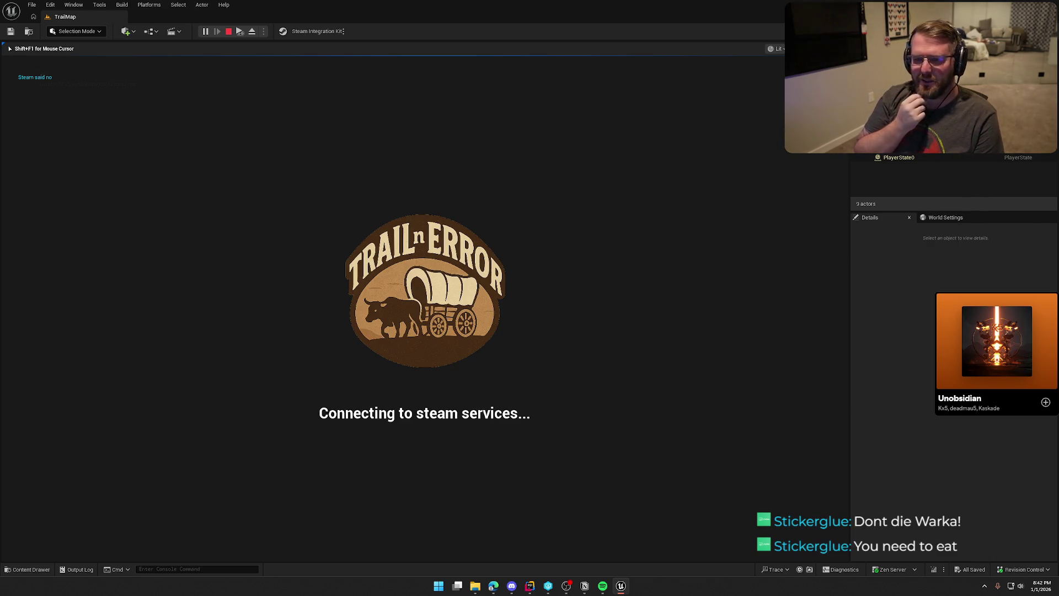
{"action": "key", "text": "Escape"}
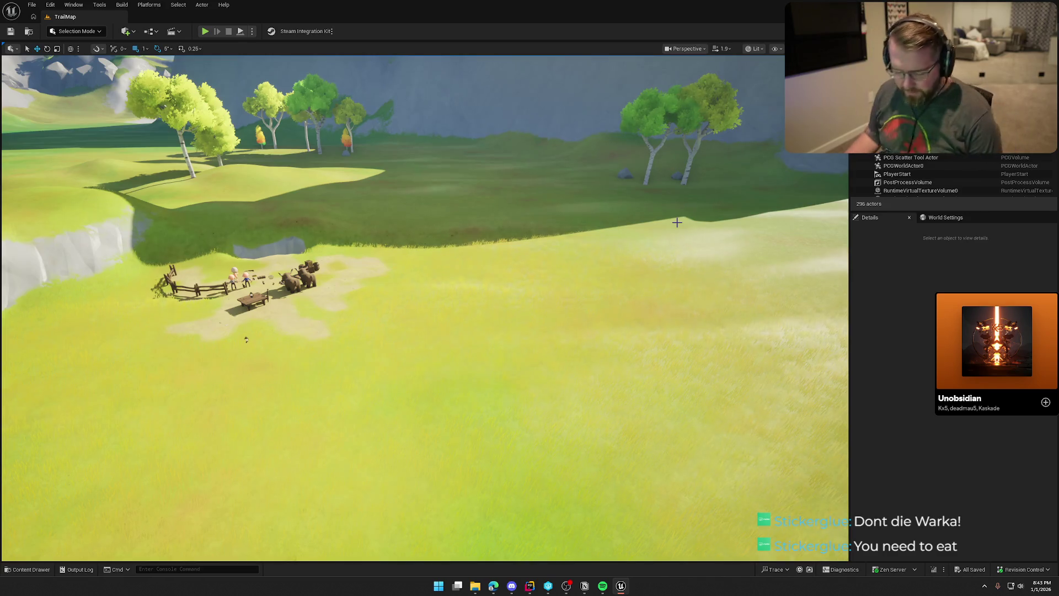
{"action": "left_click", "coordinate": [205, 31]}
{"action": "key", "text": "w"}
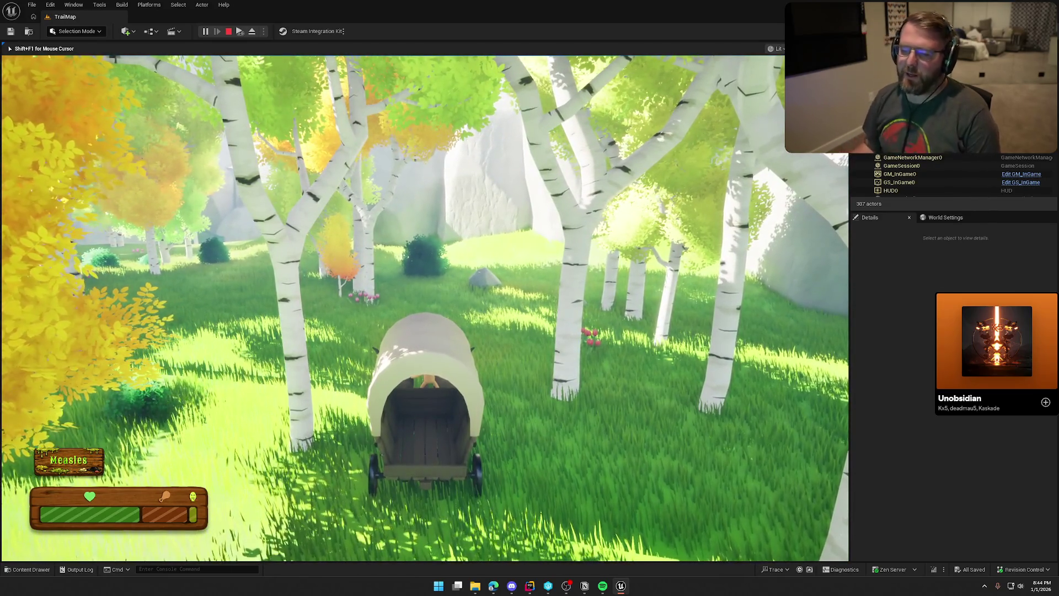
{"action": "key", "text": "Escape"}
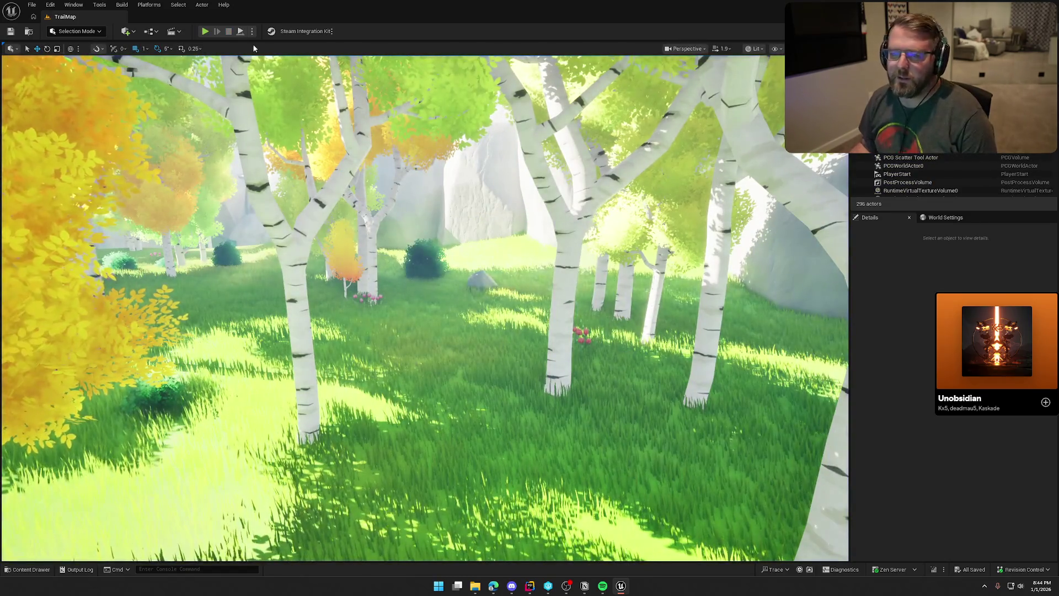
Step: Start a new TrailMap play session and run the character through the village toward the cabins
{"action": "key", "text": "alt+p"}
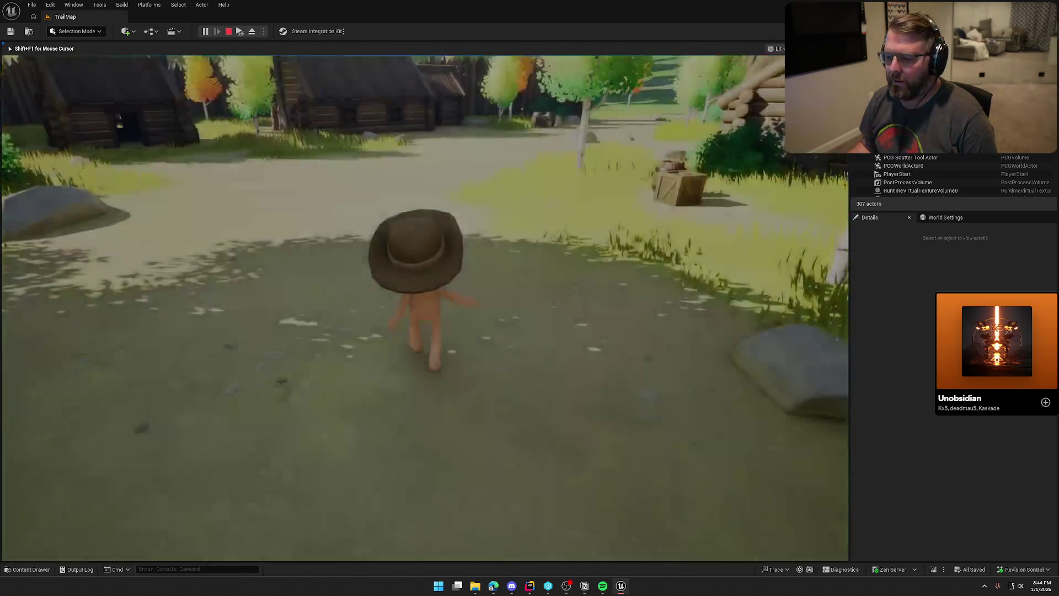
{"action": "key", "text": "w"}
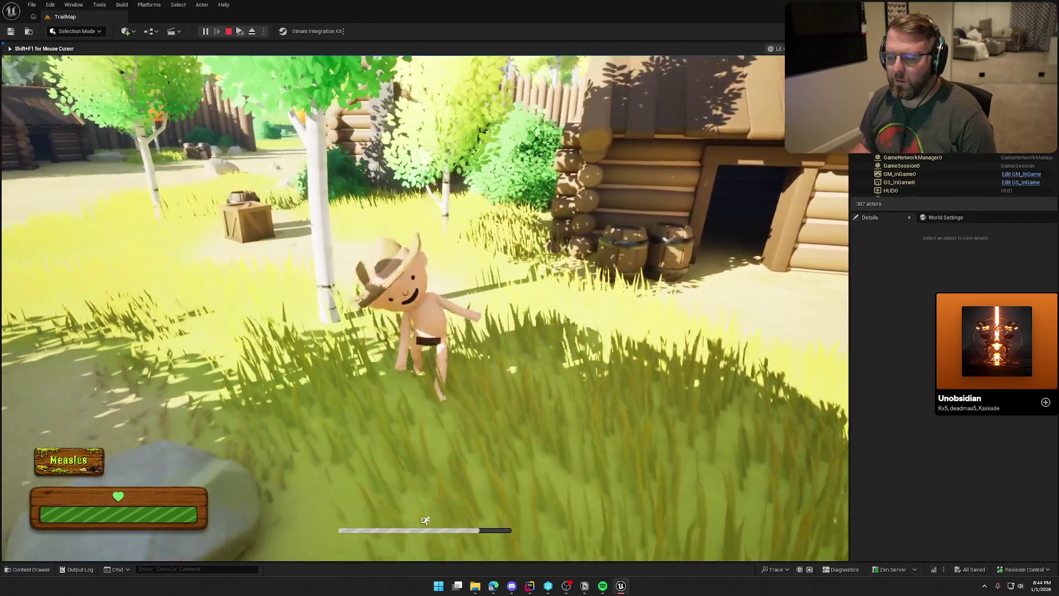
{"action": "key", "text": "super"}
{"action": "key", "text": "super"}
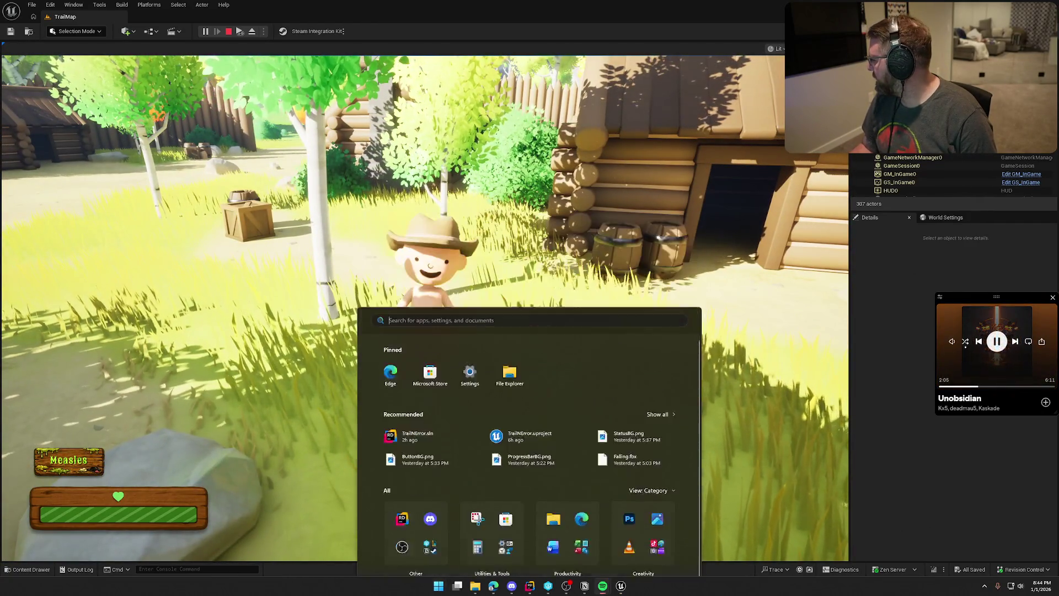
{"action": "key", "text": "w"}
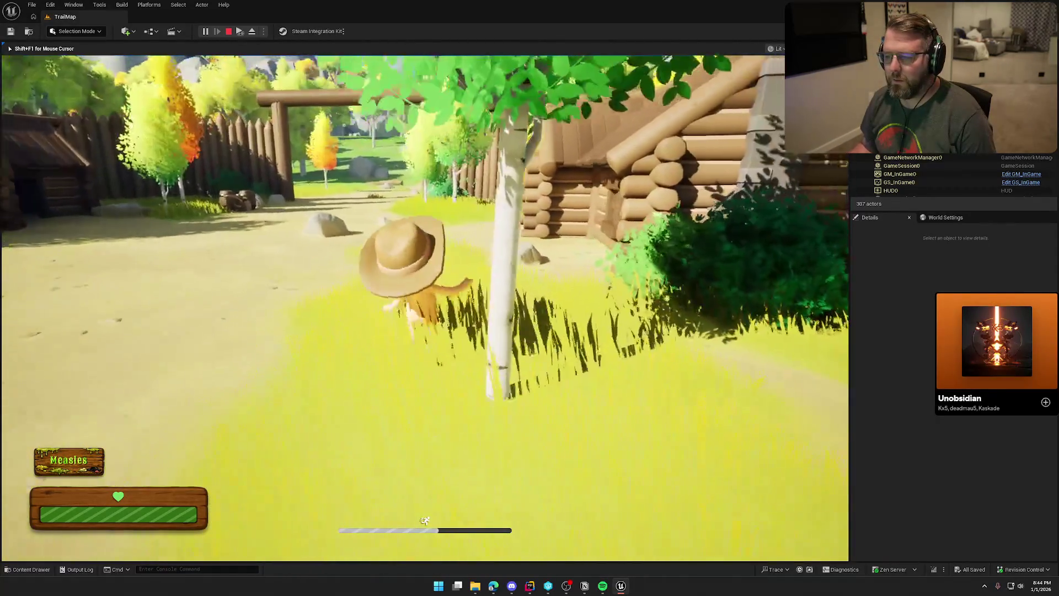
{"action": "key", "text": "w"}
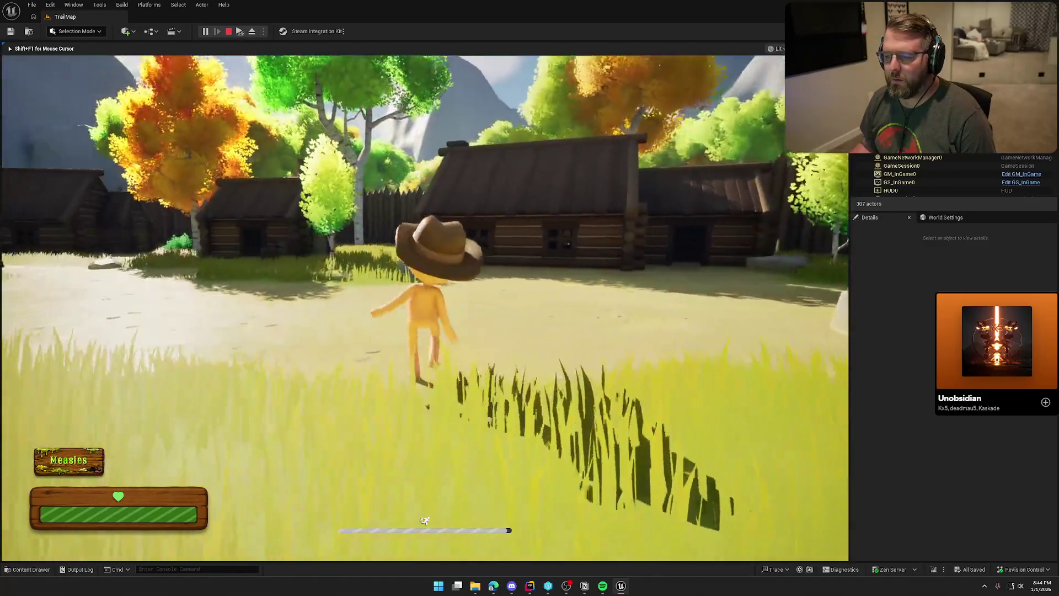
Step: Run past the fenced gate into the grass and walk along the fence
{"action": "key", "text": "w"}
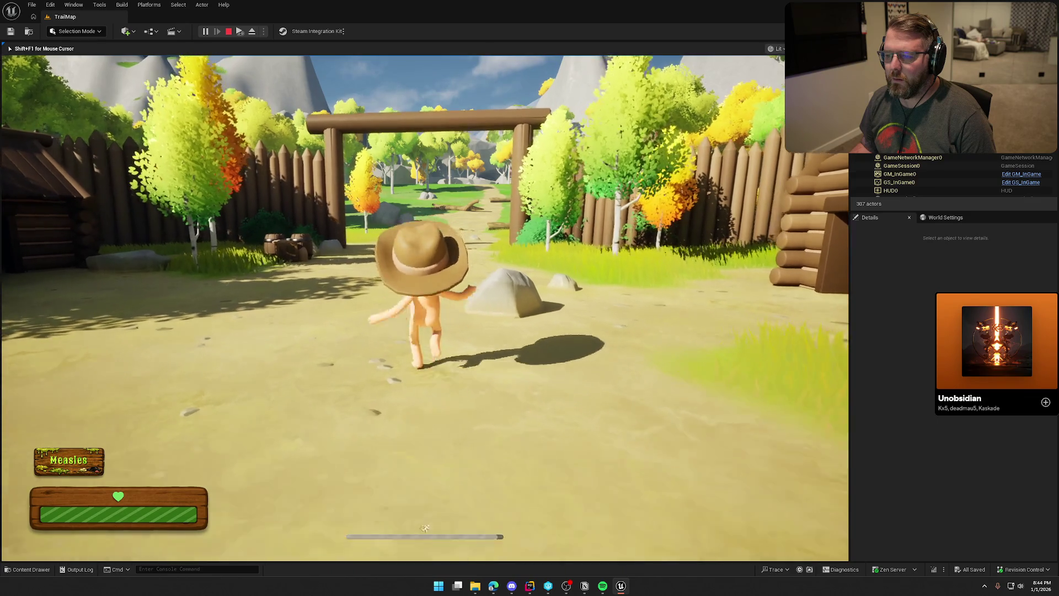
{"action": "key", "text": "w"}
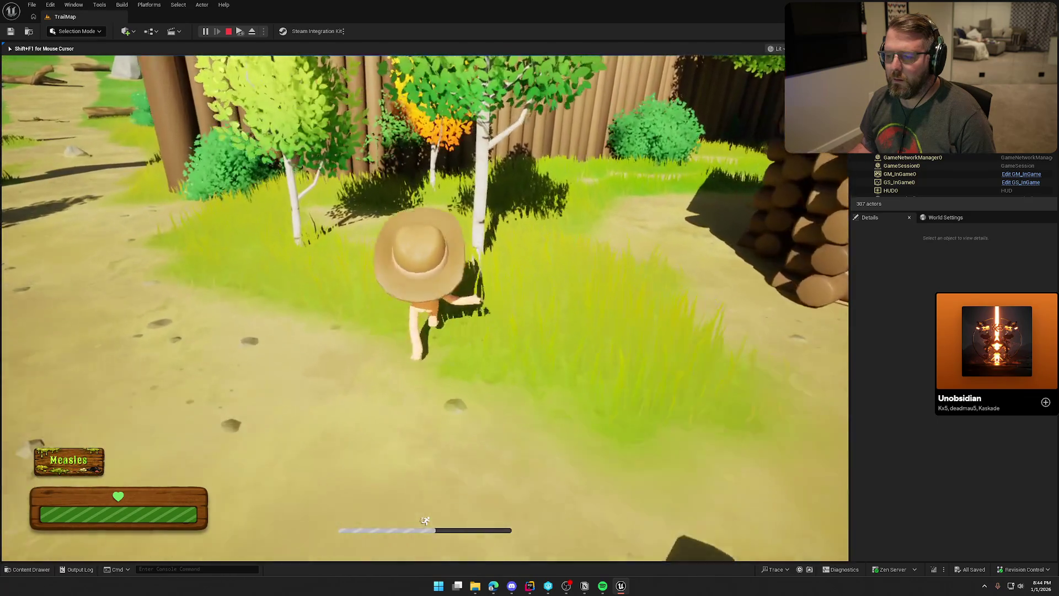
{"action": "key", "text": "w"}
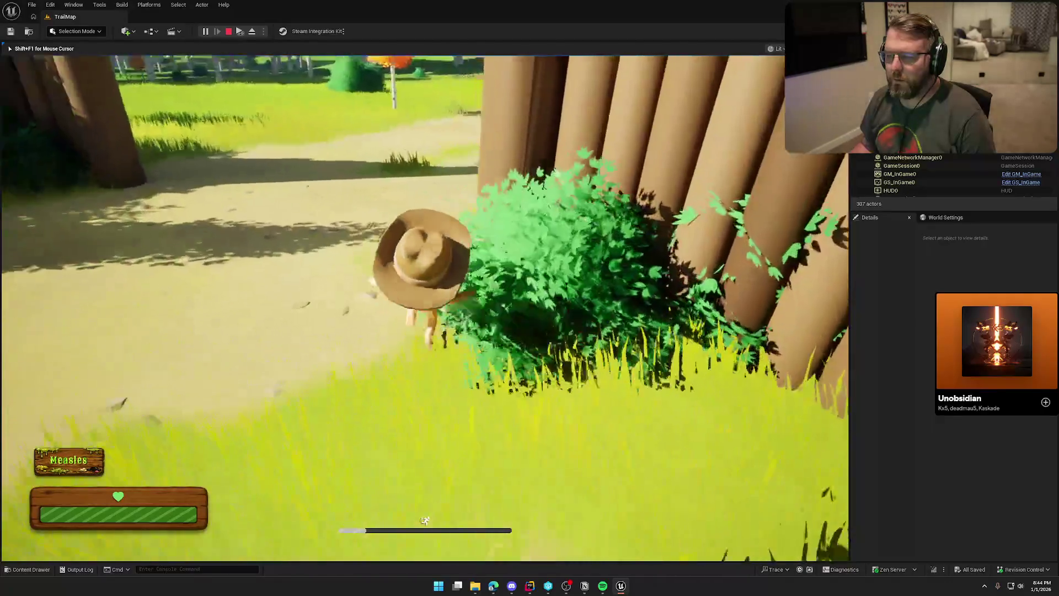
{"action": "key", "text": "w"}
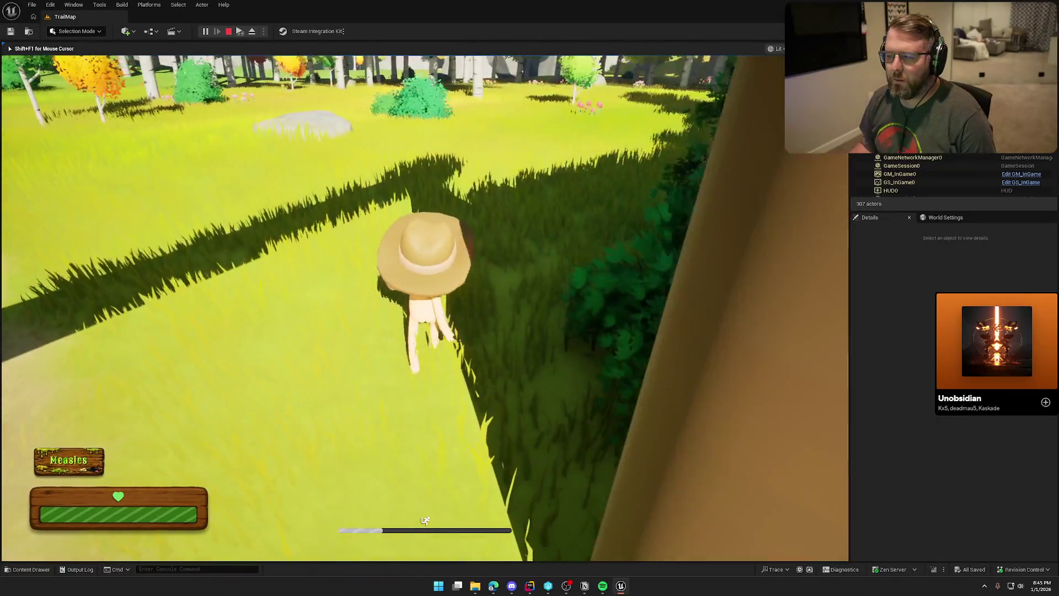
{"action": "key", "text": "w"}
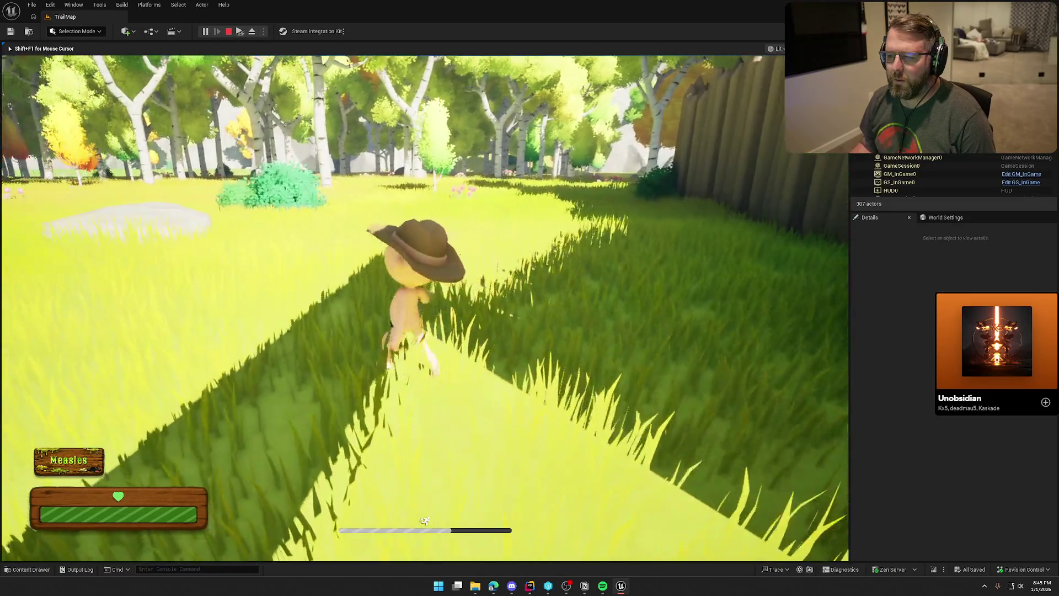
{"action": "key", "text": "w"}
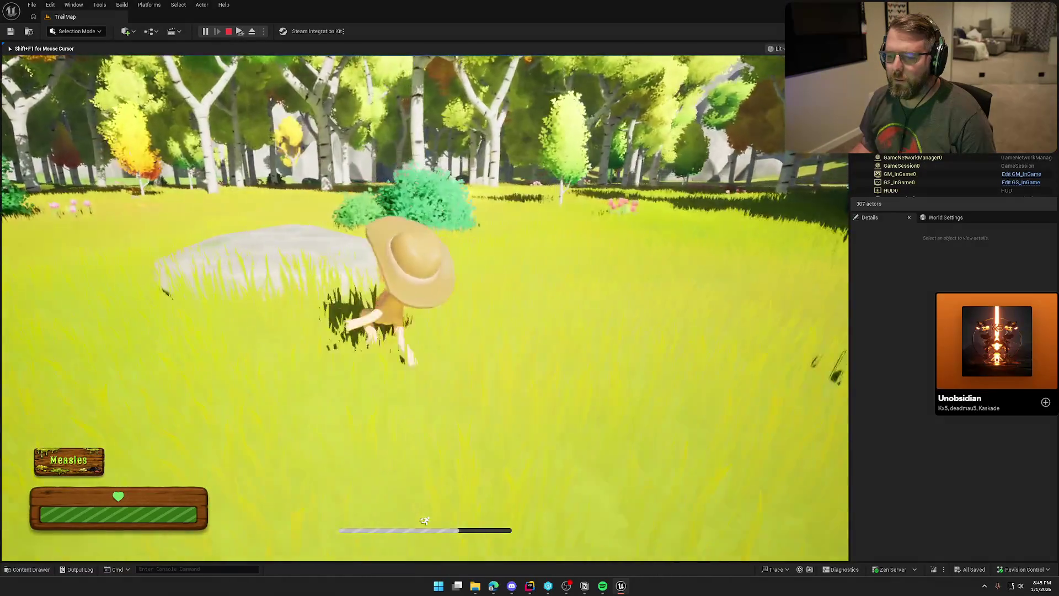
{"action": "key", "text": "w"}
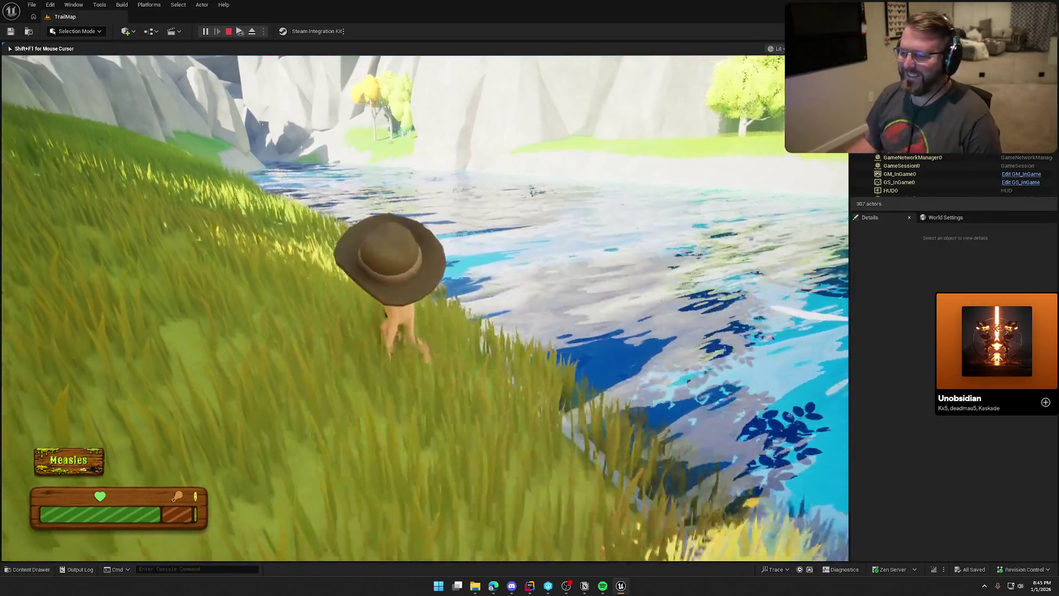
Step: Sprint the character through the grass to the river's edge
{"action": "key", "text": "shift"}
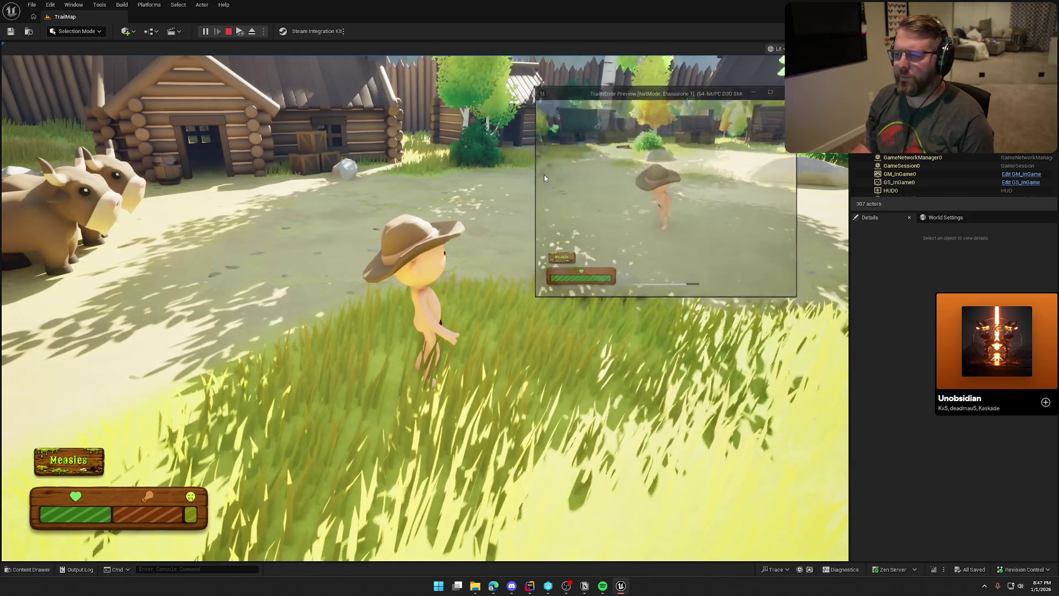
Step: Stop the TrailMap play-test and fly the camera up to an aerial view of the river
{"action": "key", "text": "Escape"}
{"action": "mouse_move", "coordinate": [527, 195]}
{"action": "left_mouse_down"}
{"action": "mouse_move", "coordinate": [527, 174]}
{"action": "mouse_move", "coordinate": [386, 168]}
{"action": "mouse_move", "coordinate": [353, 190]}
{"action": "mouse_move", "coordinate": [353, 172]}
{"action": "mouse_move", "coordinate": [353, 194]}
{"action": "left_mouse_up"}
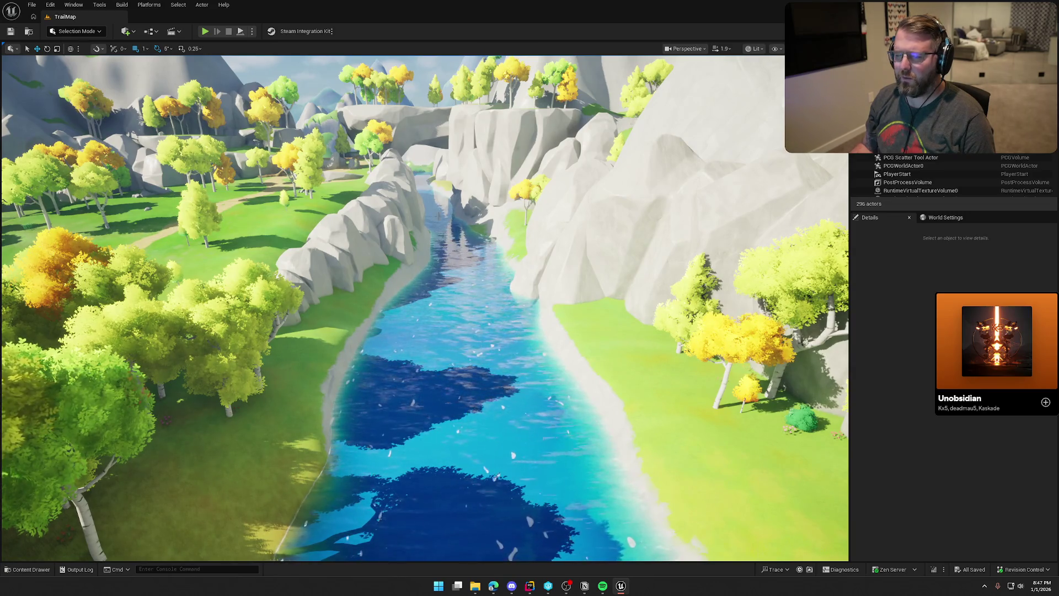
Step: Fly the camera down the river to inspect the wooden planks and terraces
{"action": "left_click_drag", "start_coordinate": [504, 329], "coordinate": [504, 307]}
{"action": "mouse_move", "coordinate": [390, 307]}
{"action": "left_mouse_down"}
{"action": "mouse_move", "coordinate": [389, 291]}
{"action": "mouse_move", "coordinate": [433, 292]}
{"action": "left_mouse_up"}
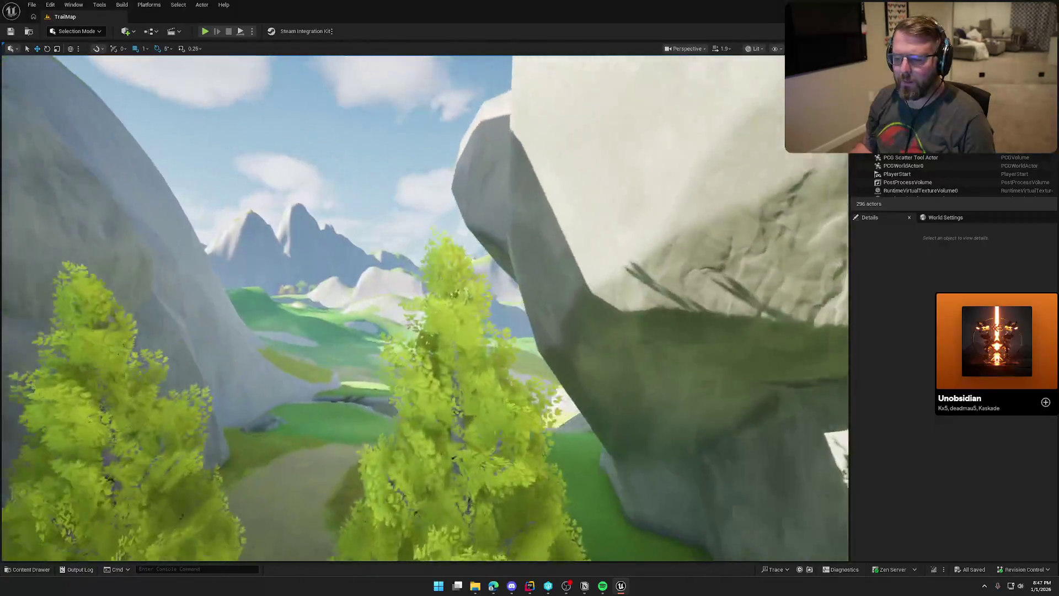
{"action": "key", "text": "w"}
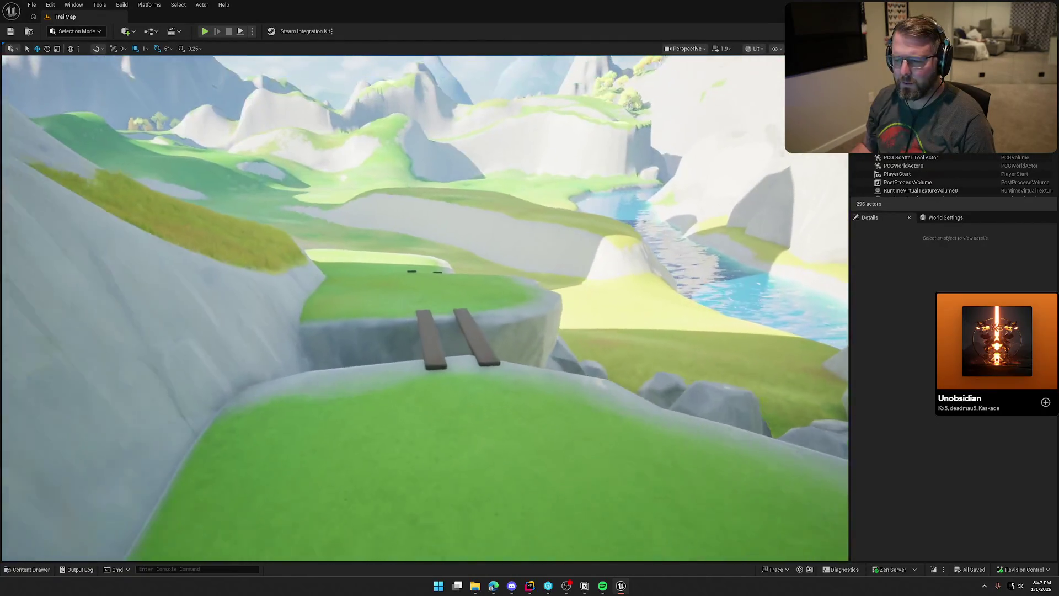
{"action": "key", "text": "w"}
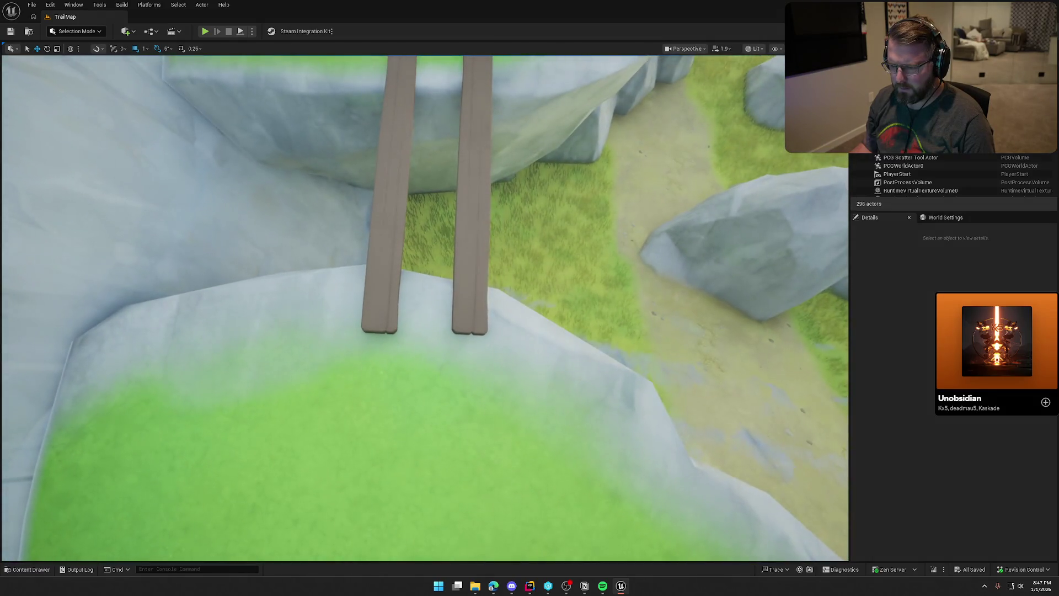
{"action": "key", "text": "a"}
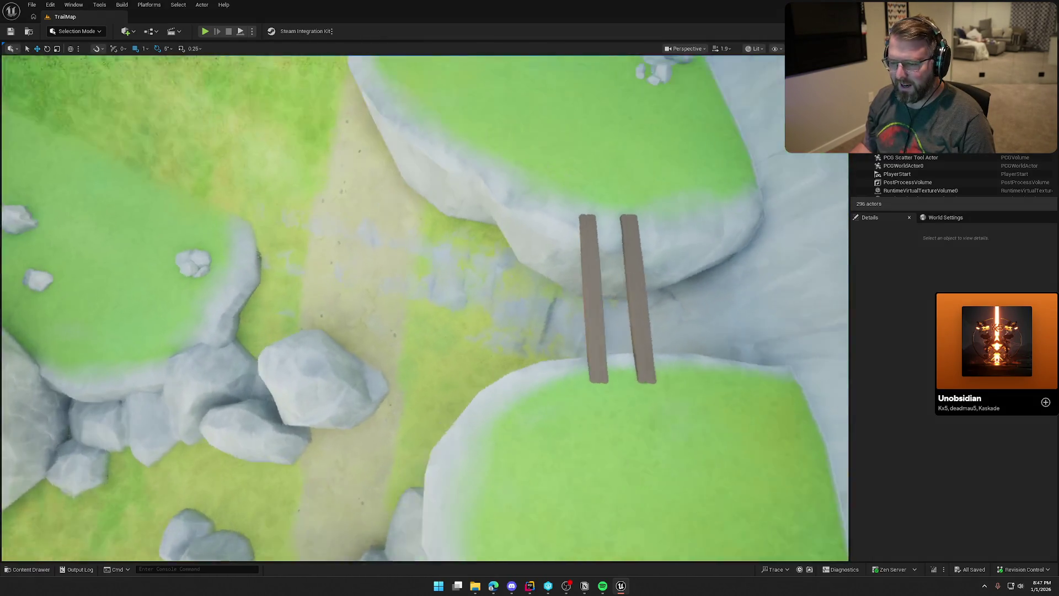
{"action": "key", "text": "s"}
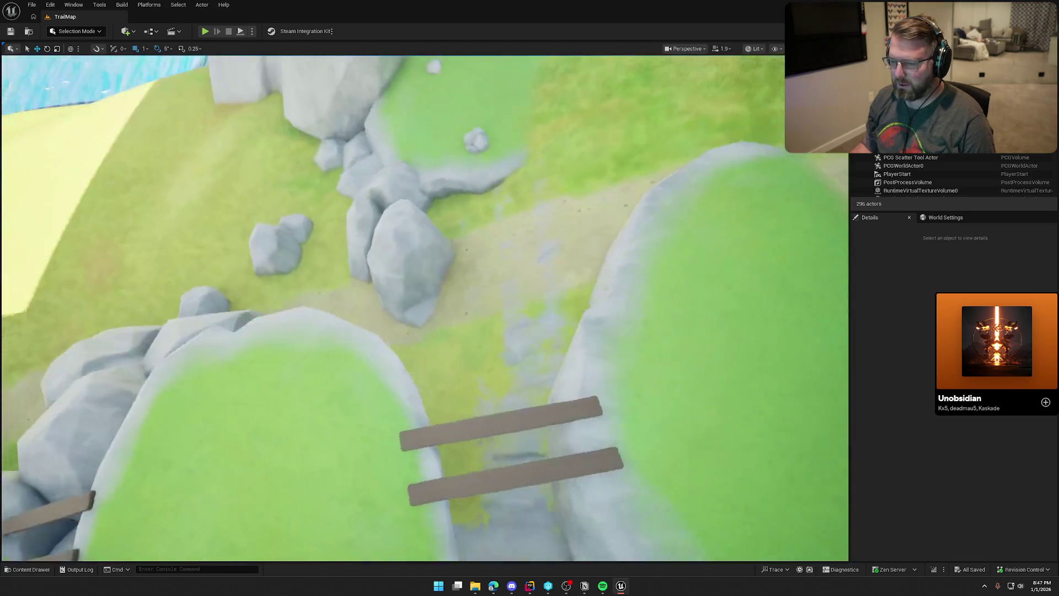
{"action": "key", "text": "s"}
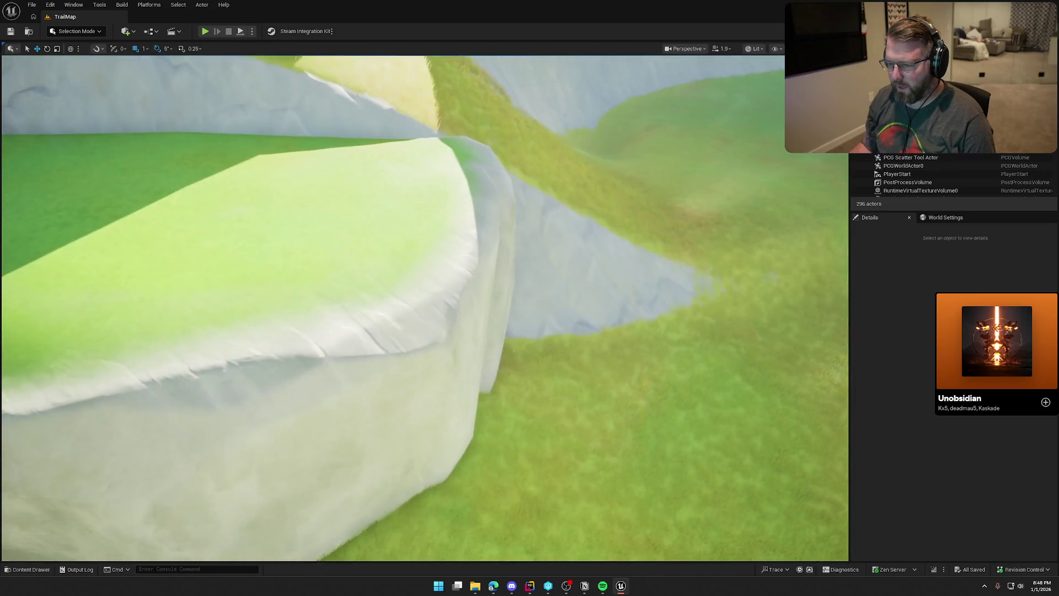
{"action": "key", "text": "s"}
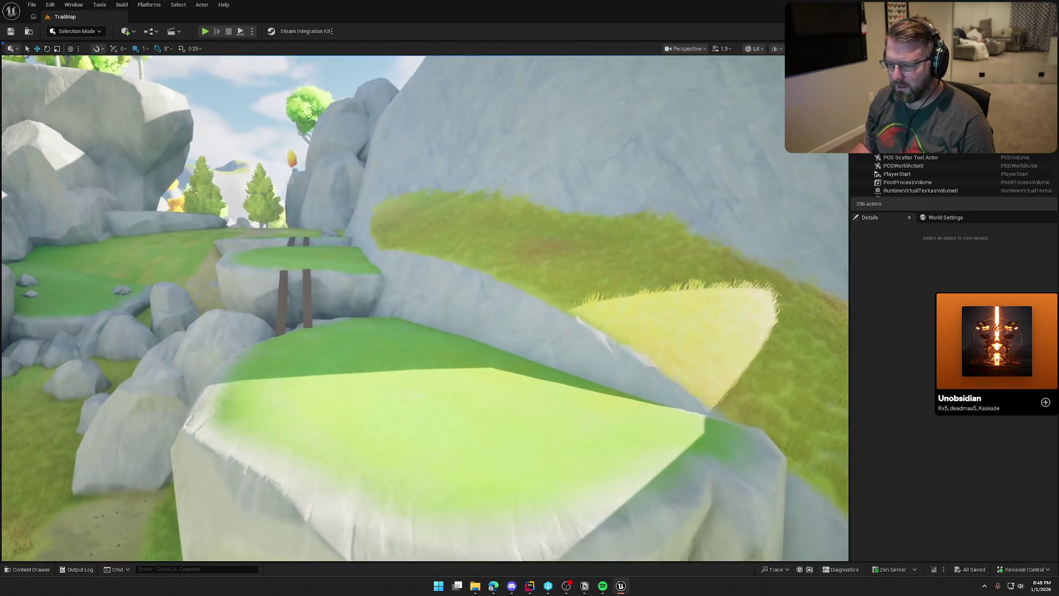
Step: Fly over the grass and rocks toward the plank bridge, then start a TrailMap play session
{"action": "key", "text": "w"}
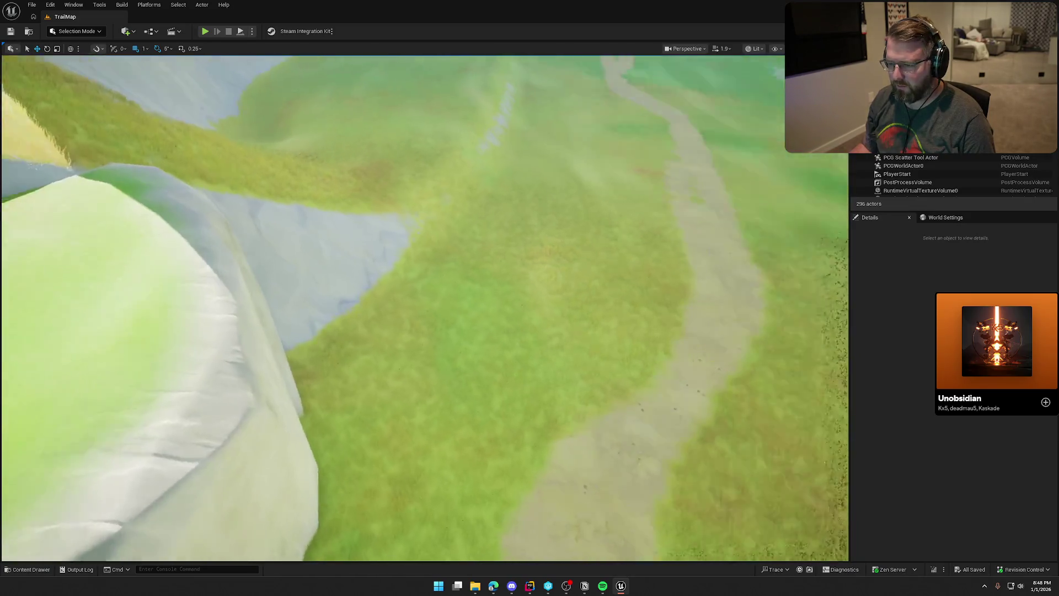
{"action": "key", "text": "w"}
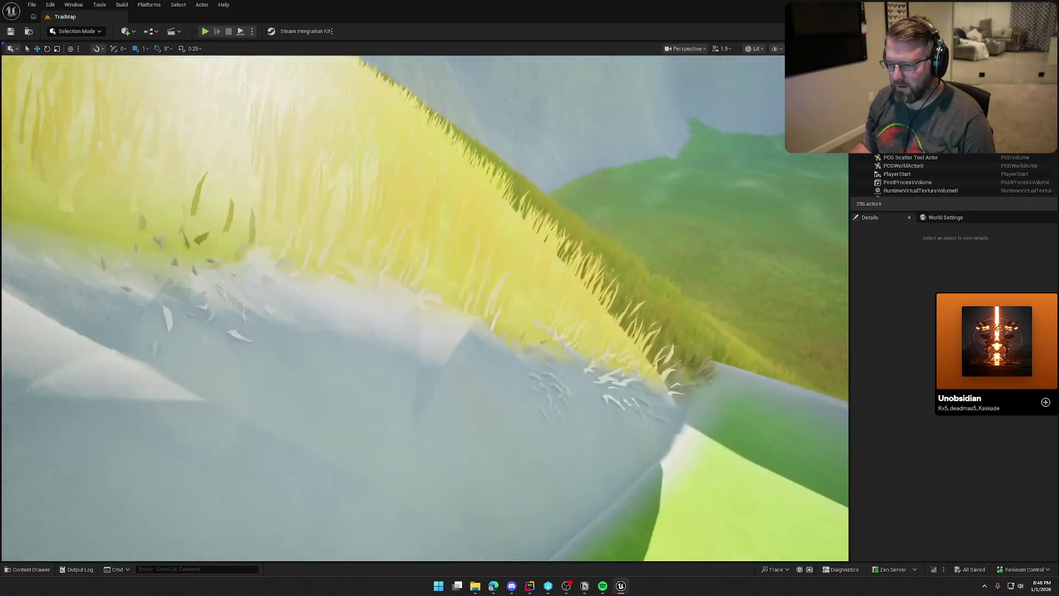
{"action": "key", "text": "s"}
{"action": "key", "text": "w"}
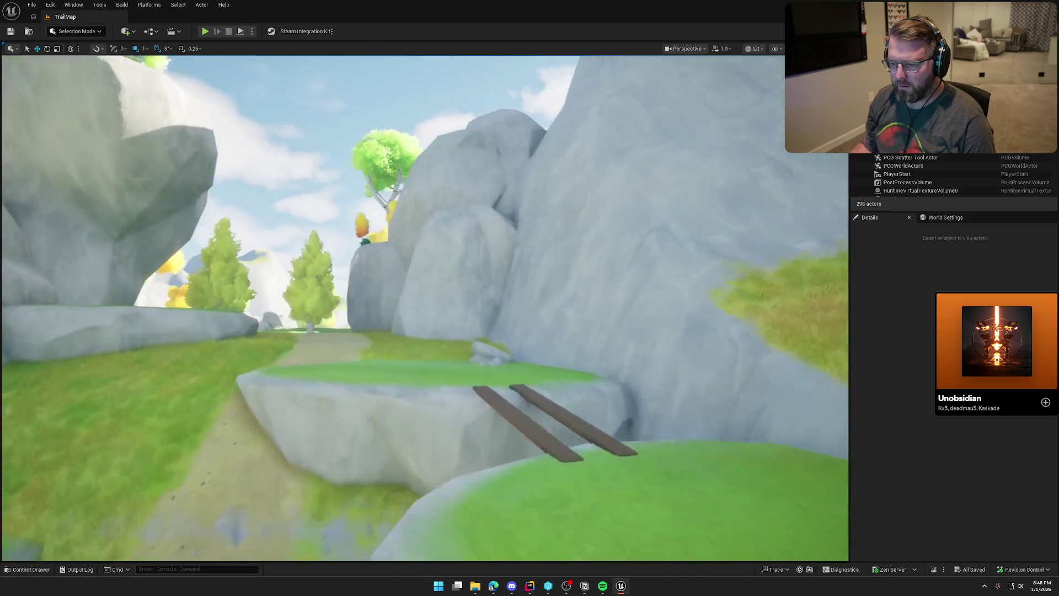
{"action": "key", "text": "w"}
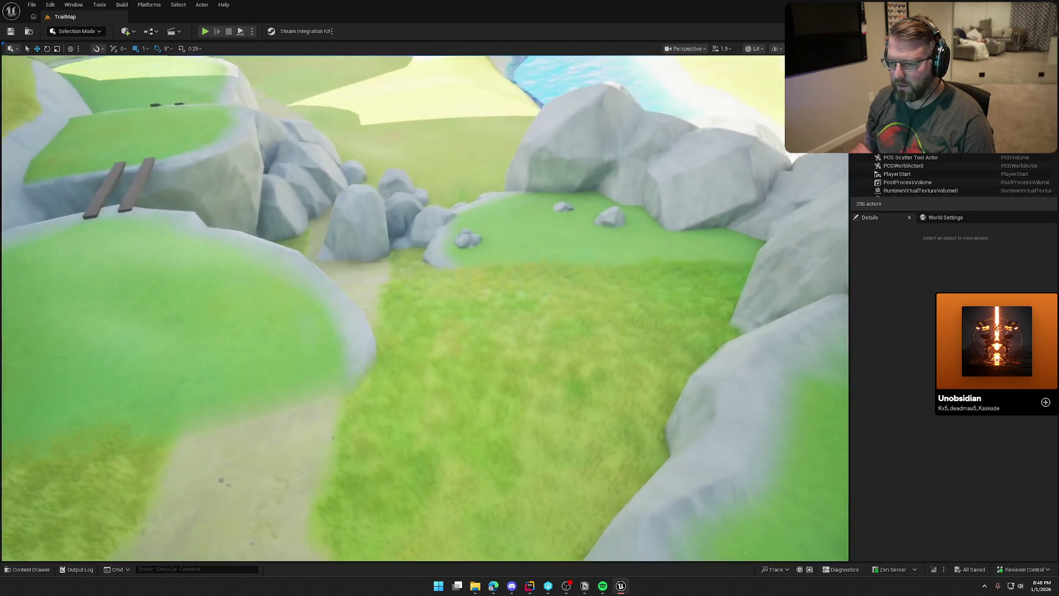
{"action": "key", "text": "w"}
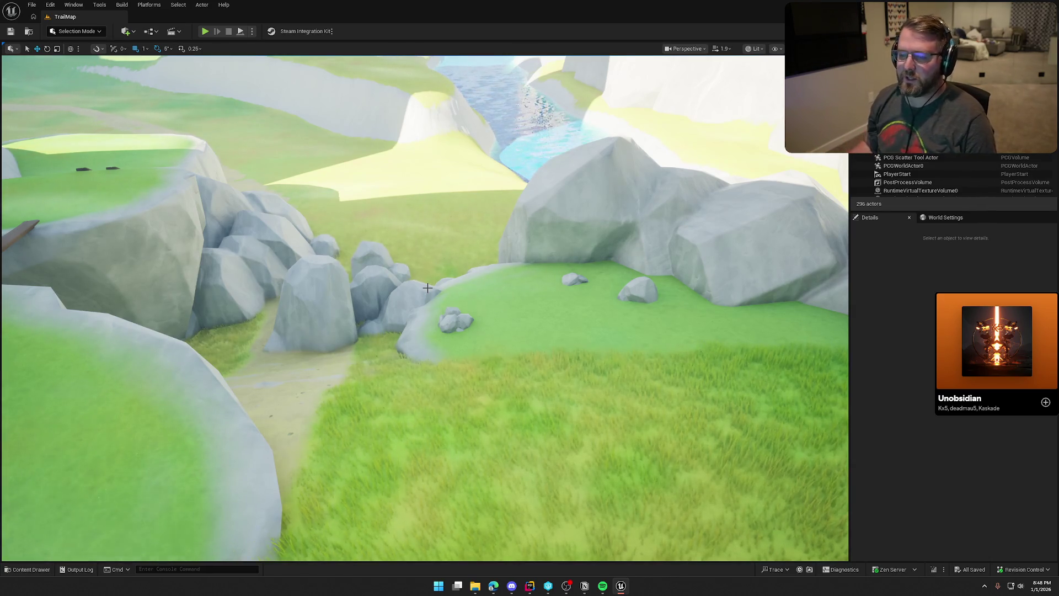
{"action": "left_click_drag", "start_coordinate": [453, 258], "coordinate": [345, 260]}
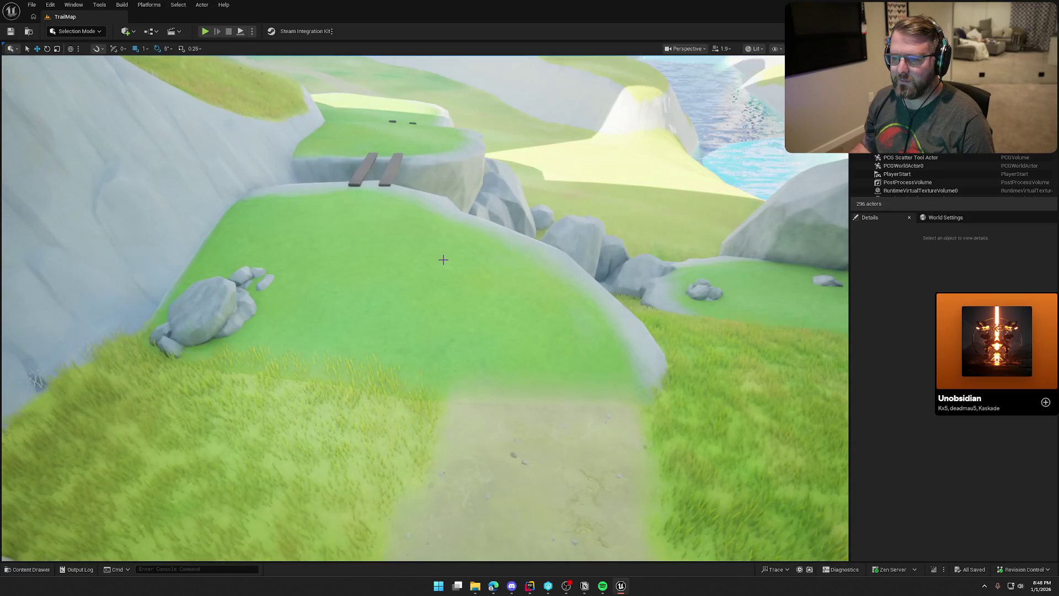
{"action": "key", "text": "alt+p"}
{"action": "key", "text": "w"}
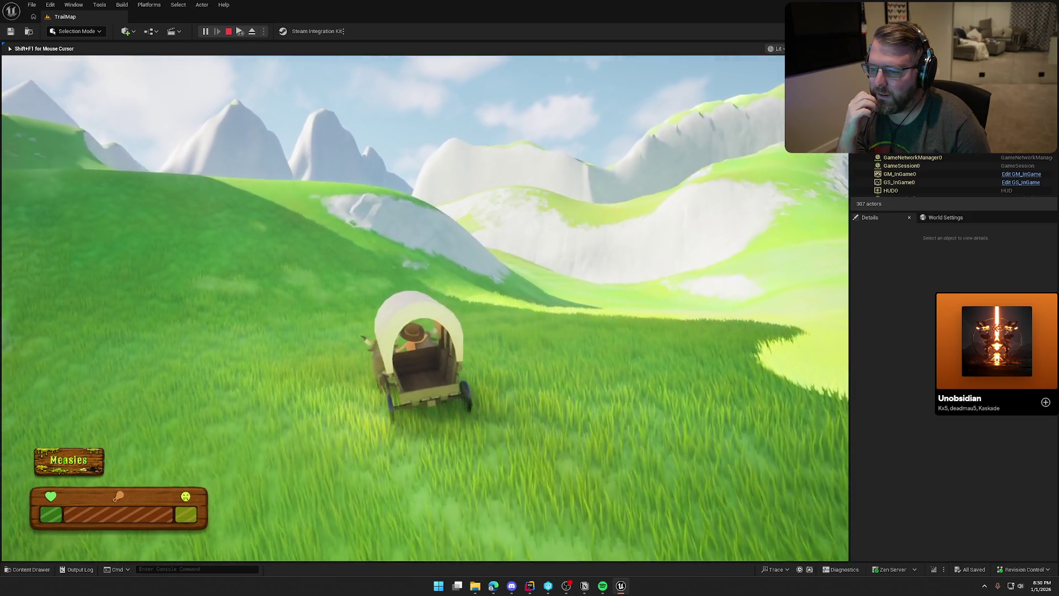
{"action": "key", "text": "Escape"}
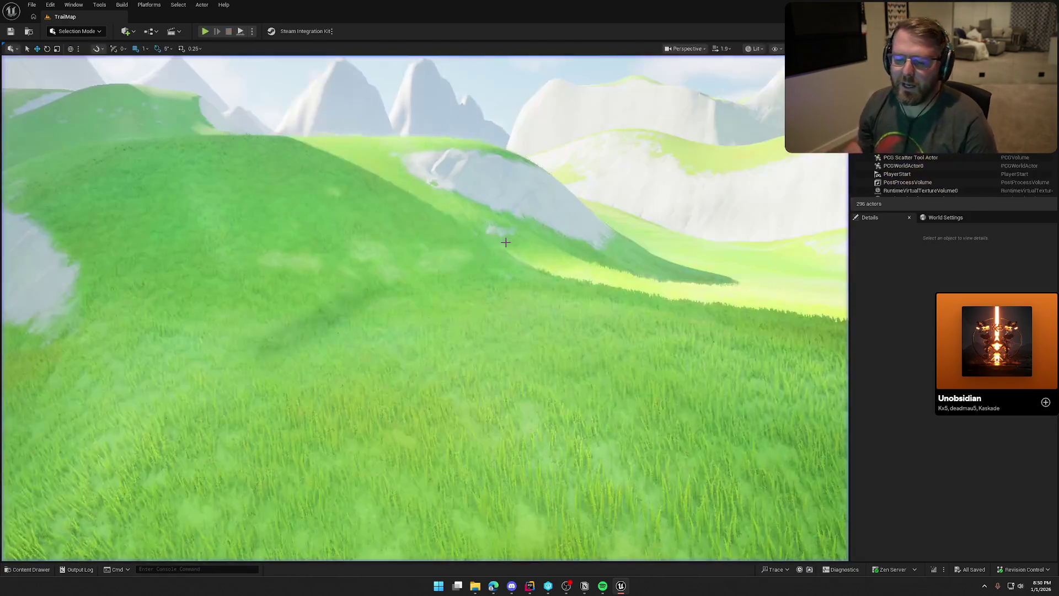
Step: Sprint and walk the character onto the village path and grass, then stop the play-test
{"action": "key", "text": "shift+w"}
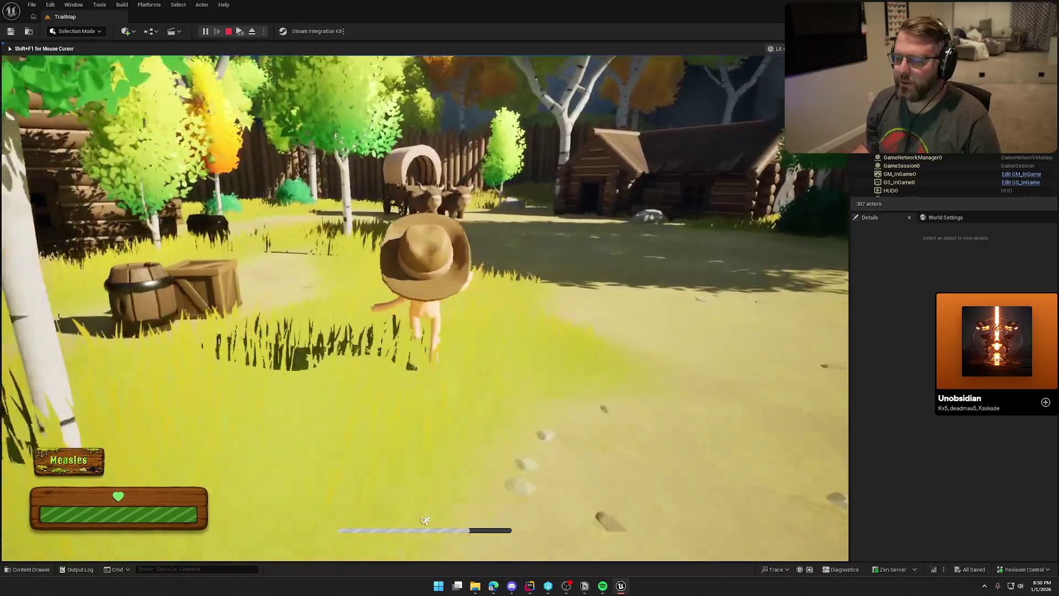
{"action": "key", "text": "w"}
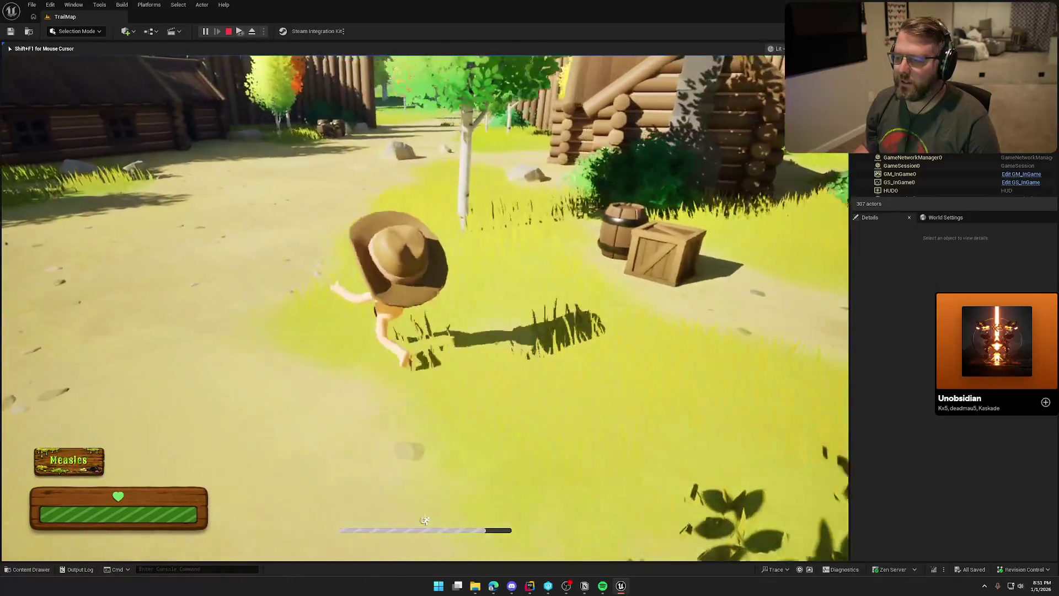
{"action": "key", "text": "w"}
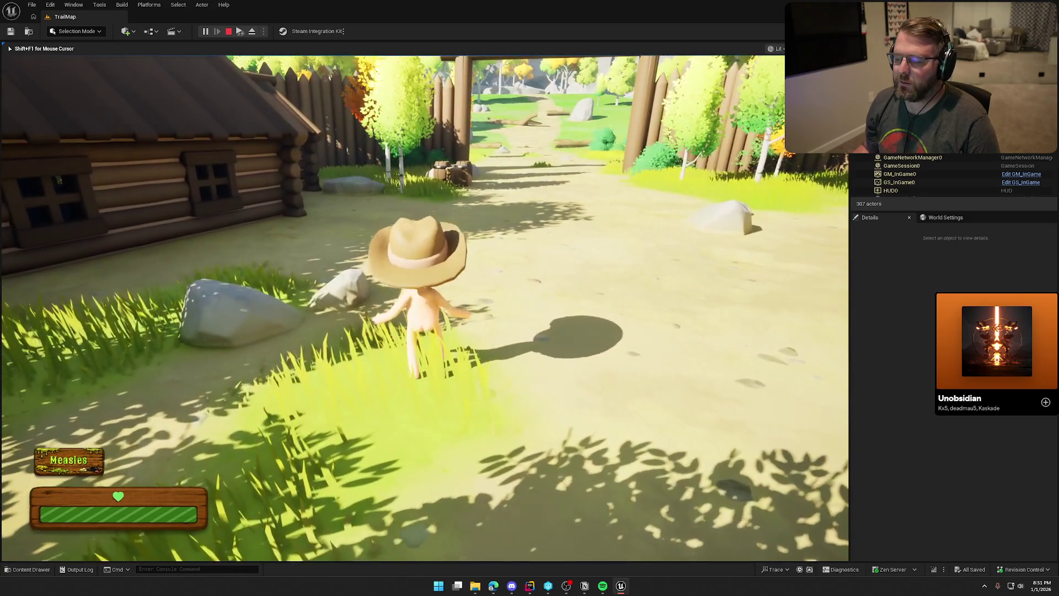
{"action": "key", "text": "Escape"}
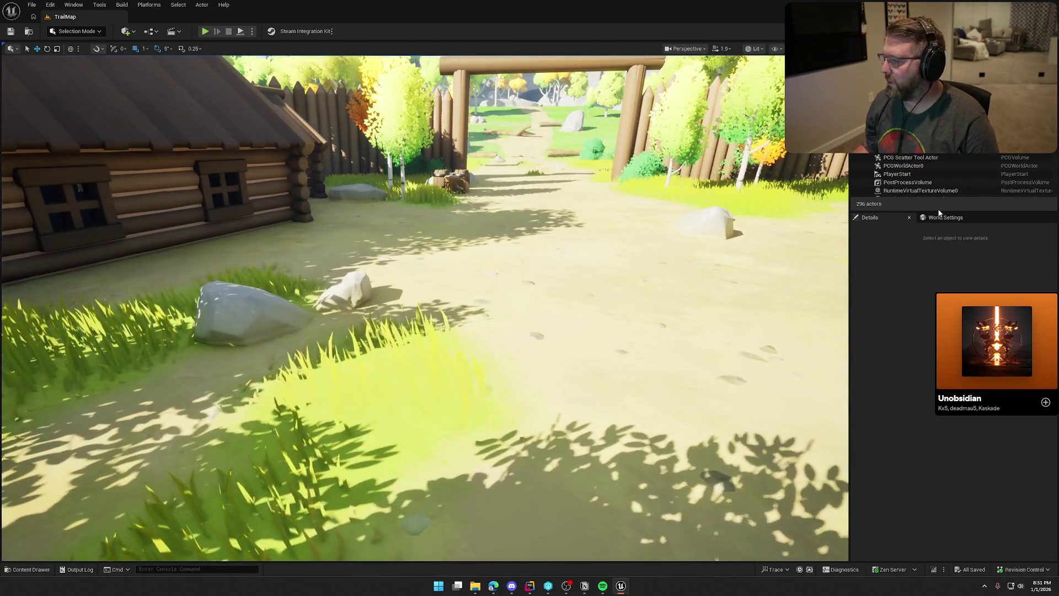
Step: Show World Settings and open the PC_InGame Blueprint from the Content Drawer
{"action": "left_click", "coordinate": [943, 217]}
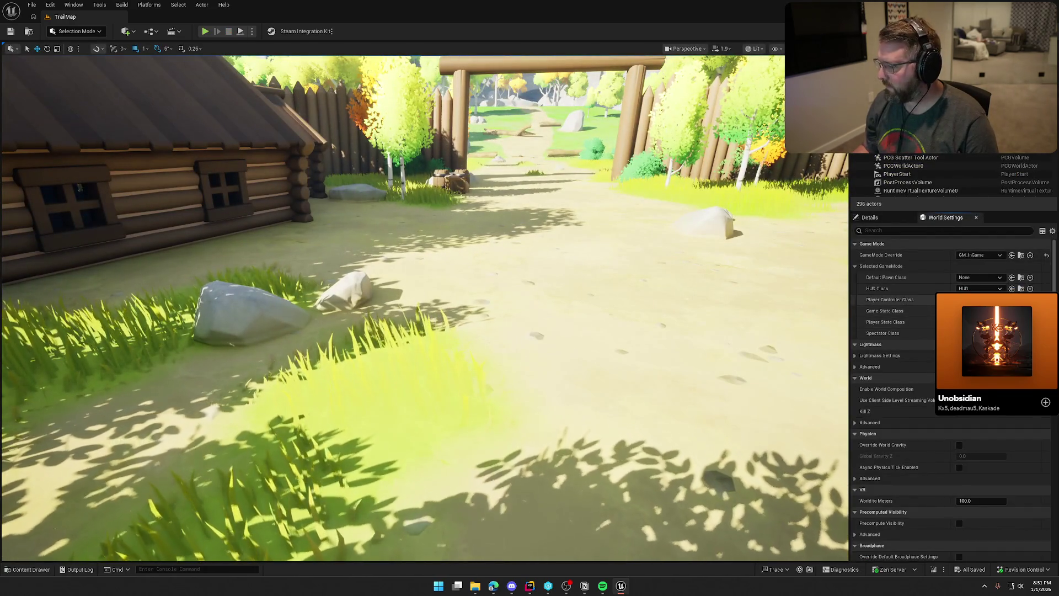
{"action": "key", "text": "ctrl+space"}
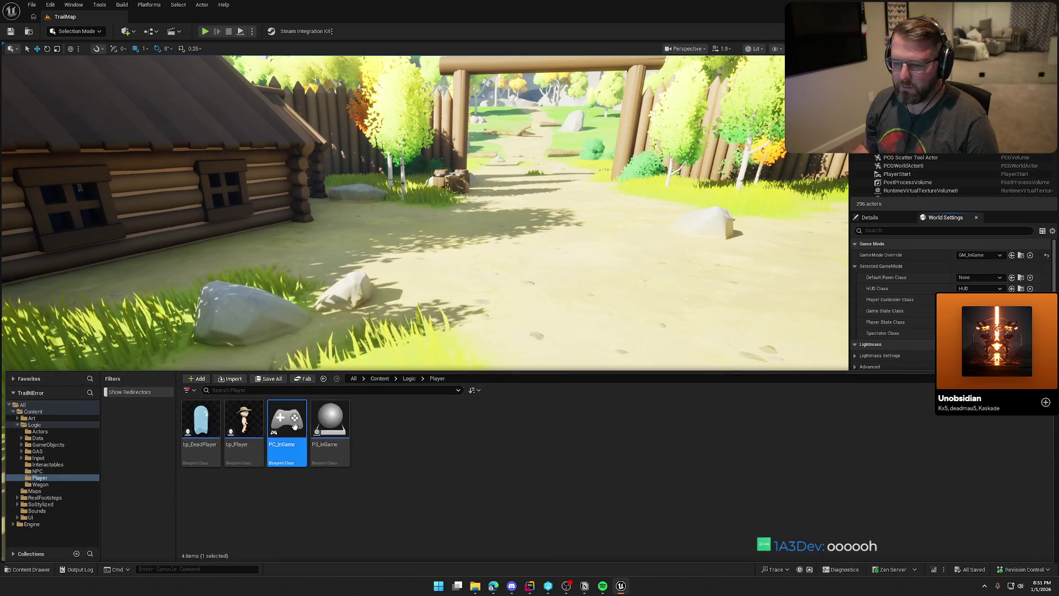
{"action": "double_click", "coordinate": [296, 430]}
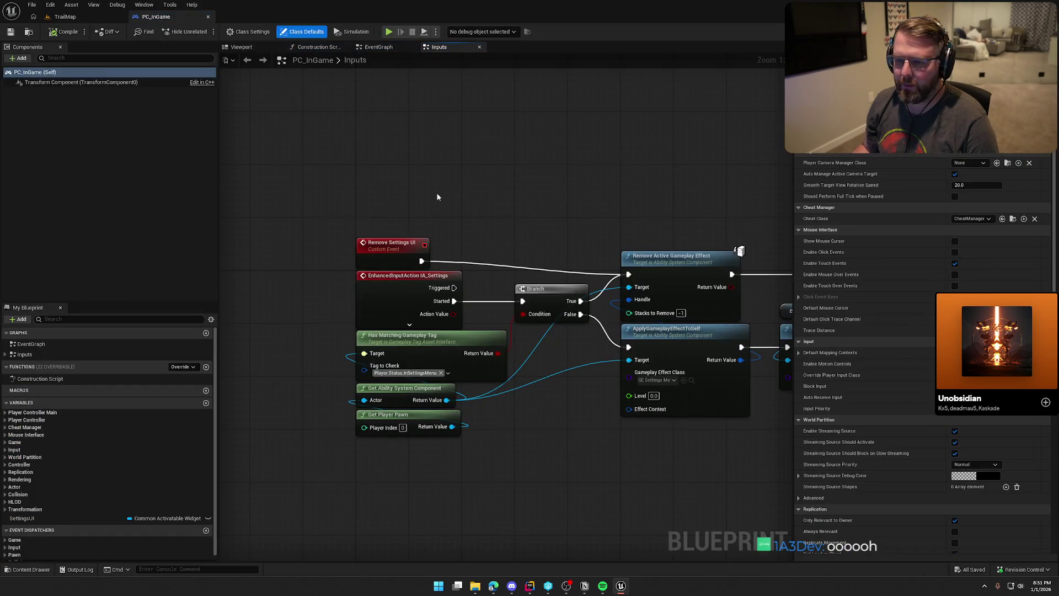
Step: Add an Event BeginPlay node to the Inputs graph and move it into empty space
{"action": "scroll", "coordinate": [482, 207], "scroll_direction": "down", "scroll_amount": 5}
{"action": "scroll", "coordinate": [473, 244], "scroll_direction": "up", "scroll_amount": 4}
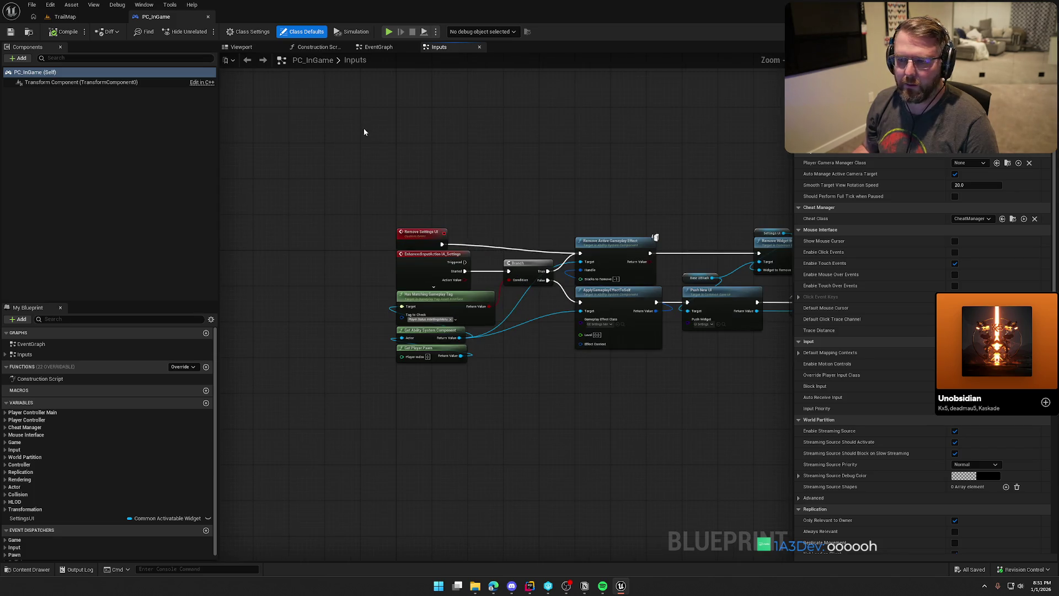
{"action": "right_click", "coordinate": [425, 130]}
{"action": "type", "text": "event beg"}
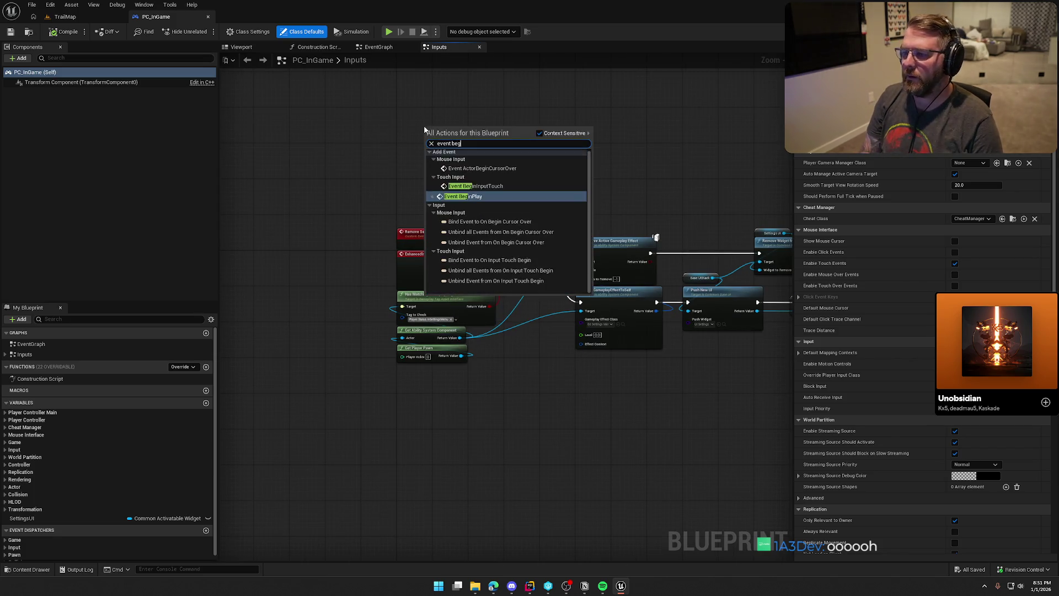
{"action": "key", "text": "Return"}
{"action": "left_click_drag", "start_coordinate": [447, 133], "coordinate": [419, 117]}
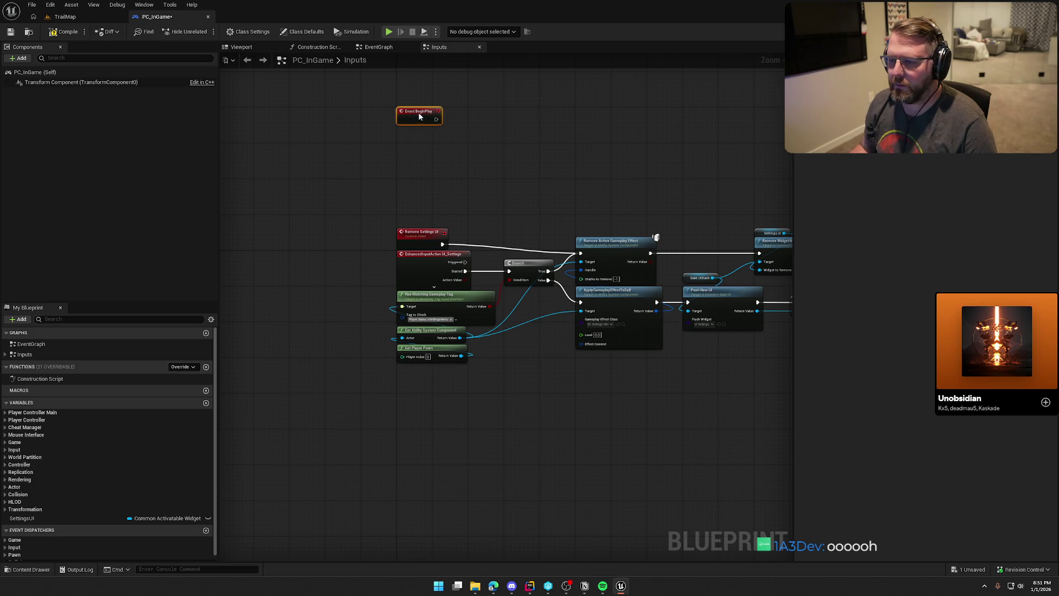
Step: Wire a new Play Sound 2D node off BeginPlay's execution pin and inspect its extra inputs
{"action": "scroll", "coordinate": [438, 266], "scroll_direction": "up", "scroll_amount": 2}
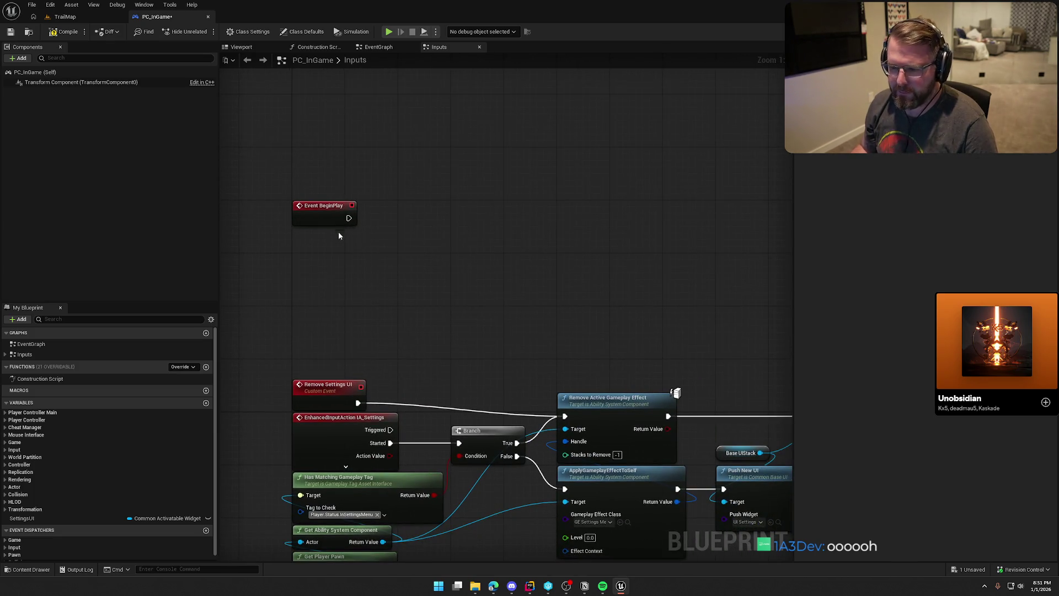
{"action": "left_click_drag", "start_coordinate": [347, 220], "coordinate": [403, 216]}
{"action": "type", "text": "play sound"}
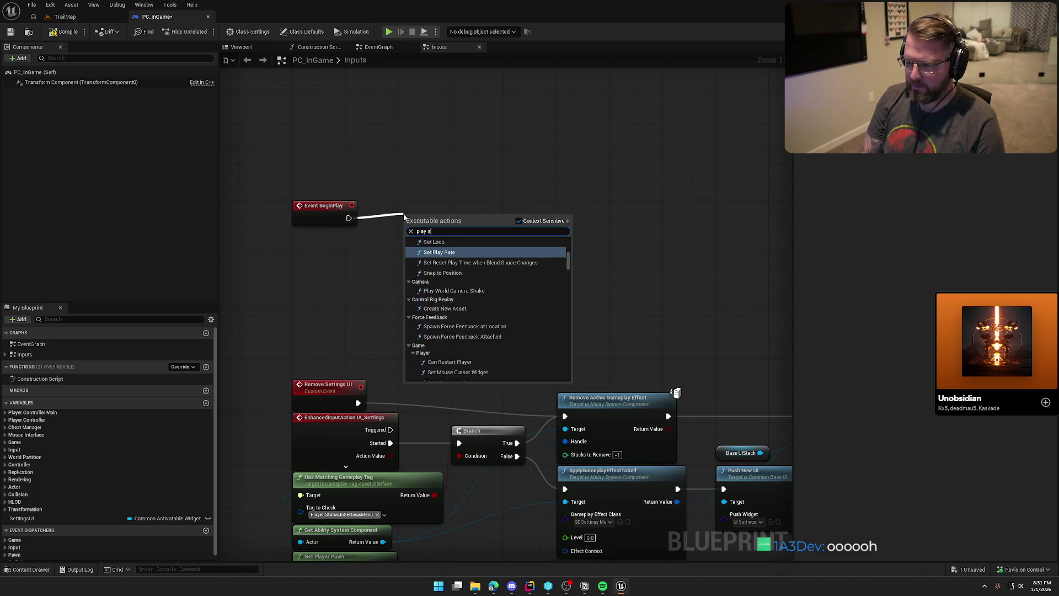
{"action": "key", "text": "Return"}
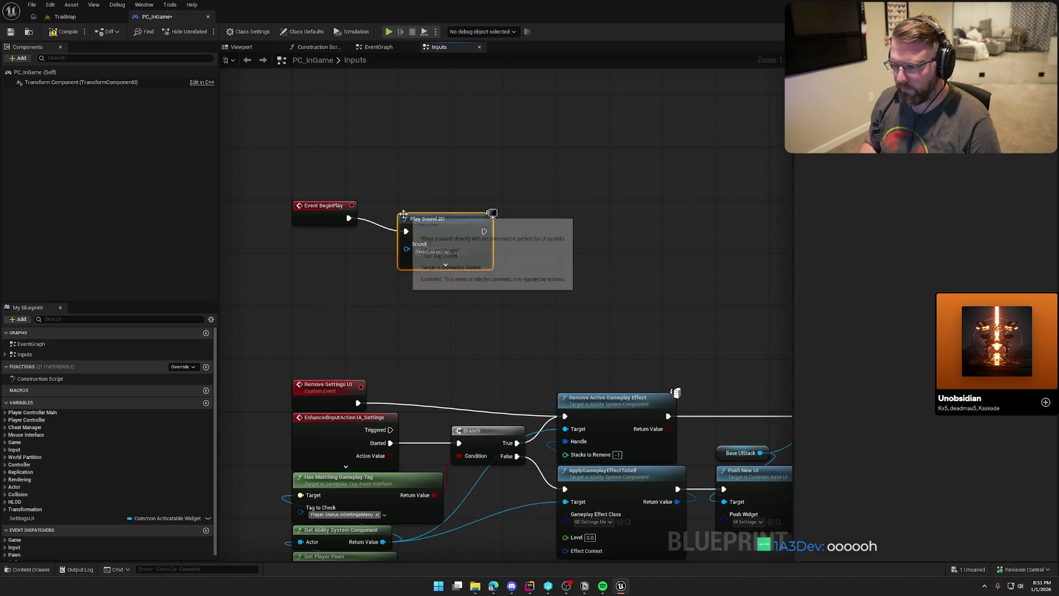
{"action": "left_click", "coordinate": [432, 251]}
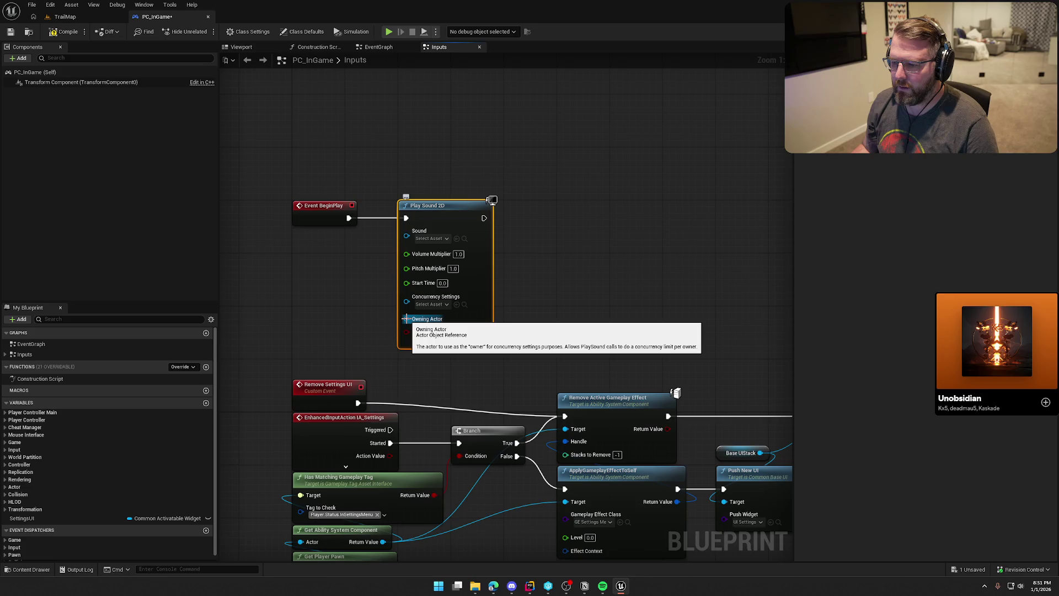
{"action": "left_click", "coordinate": [445, 342]}
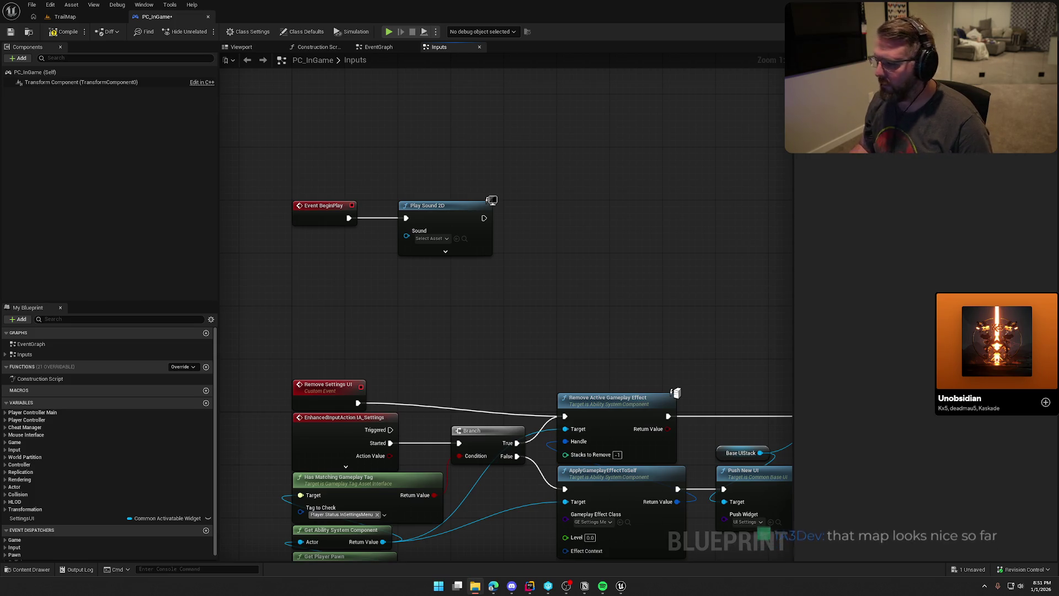
{"action": "key", "text": "ctrl+space"}
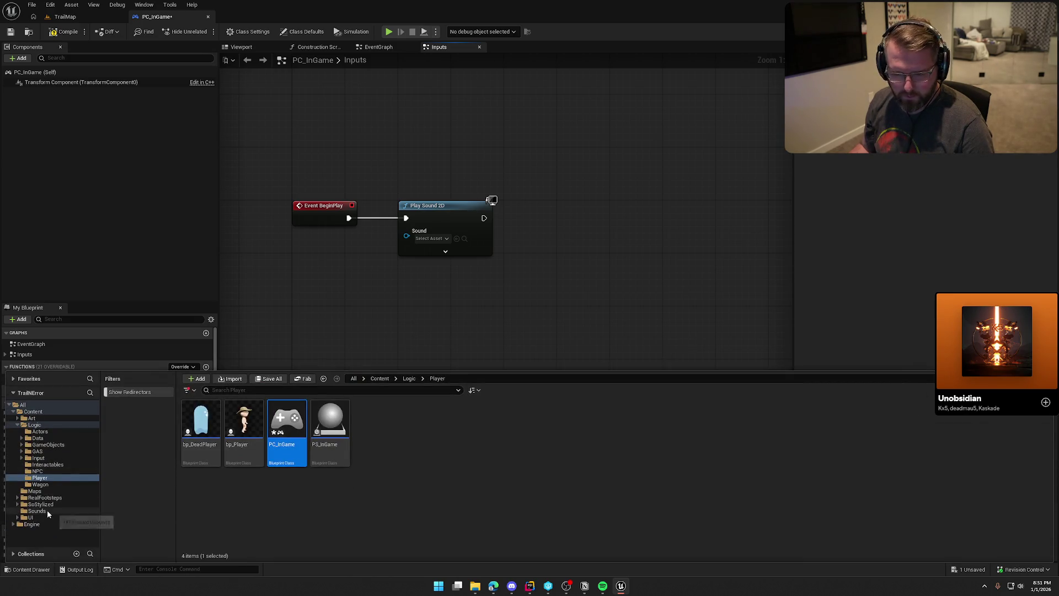
Step: Check out PC_InGame and set Background Music from the Sounds folder as Play Sound 2D's sound
{"action": "left_click", "coordinate": [47, 510]}
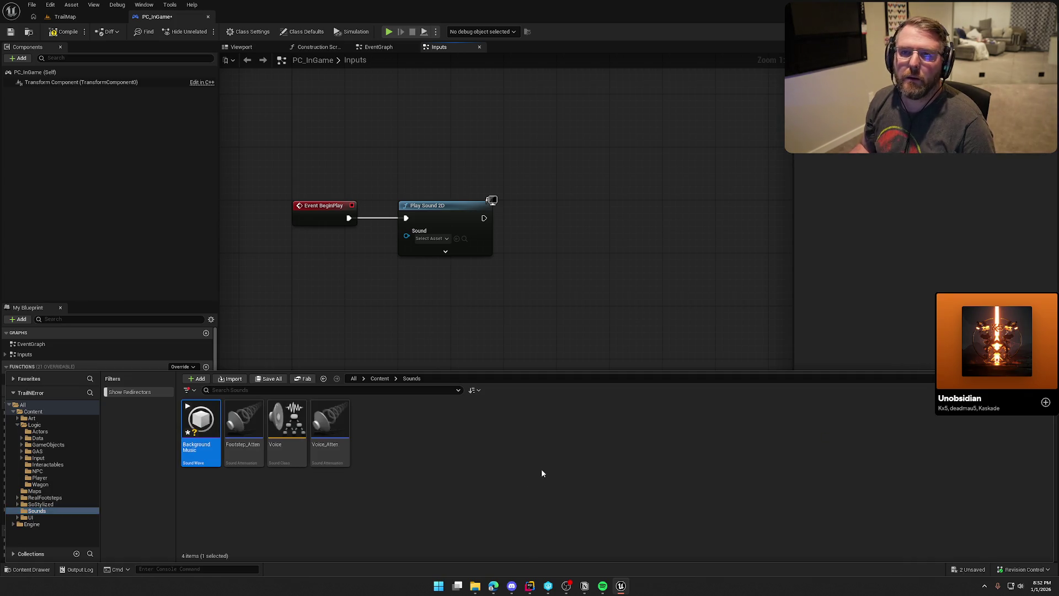
{"action": "left_click", "coordinate": [469, 446]}
{"action": "key", "text": "ctrl+s"}
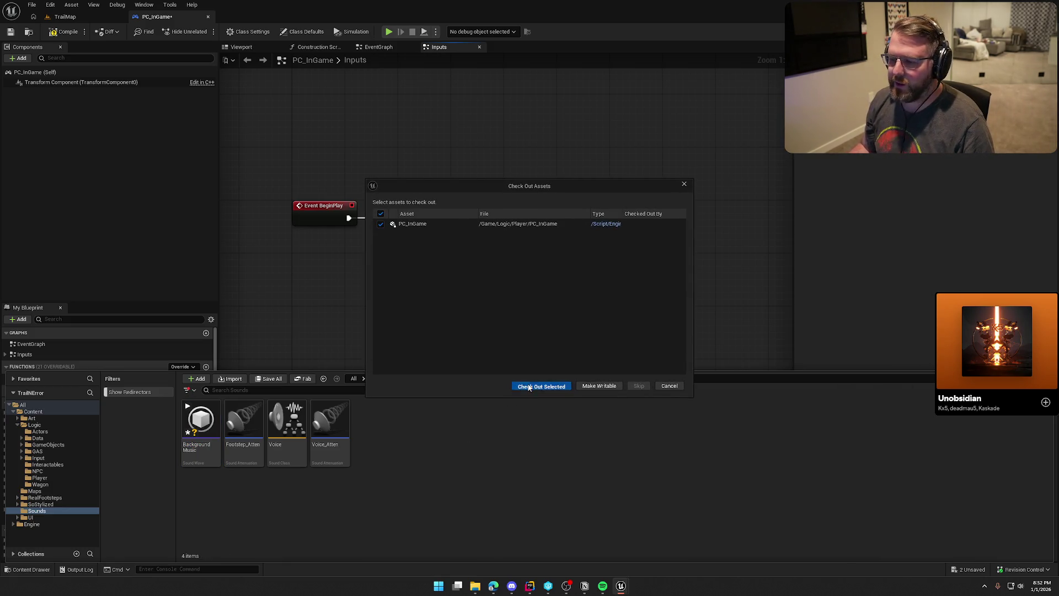
{"action": "left_click", "coordinate": [528, 386]}
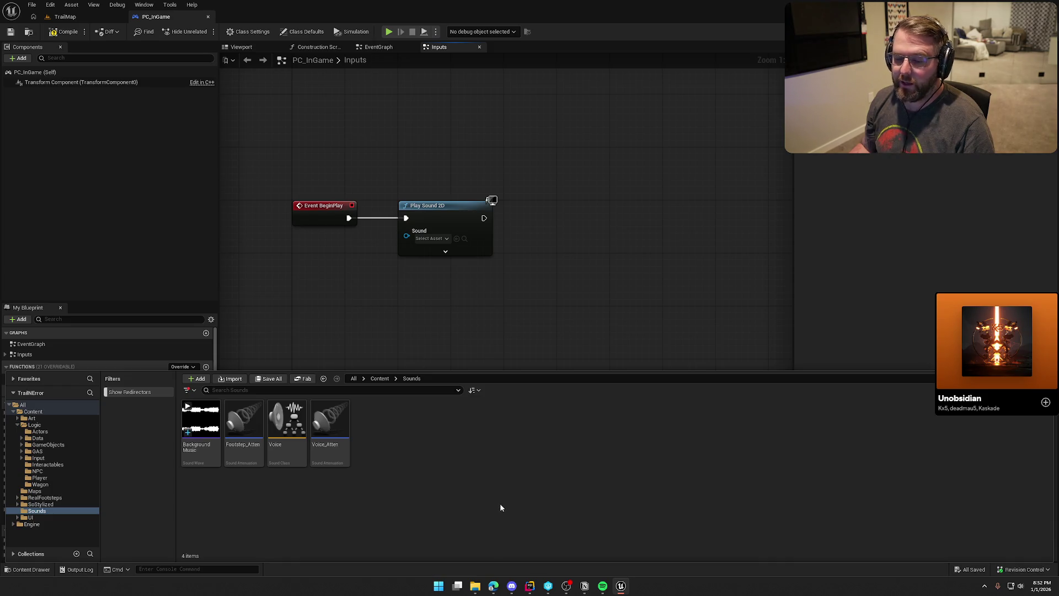
{"action": "mouse_move", "coordinate": [200, 427]}
{"action": "left_mouse_down"}
{"action": "mouse_move", "coordinate": [209, 458]}
{"action": "mouse_move", "coordinate": [436, 248]}
{"action": "left_mouse_up"}
{"action": "left_click", "coordinate": [447, 251]}
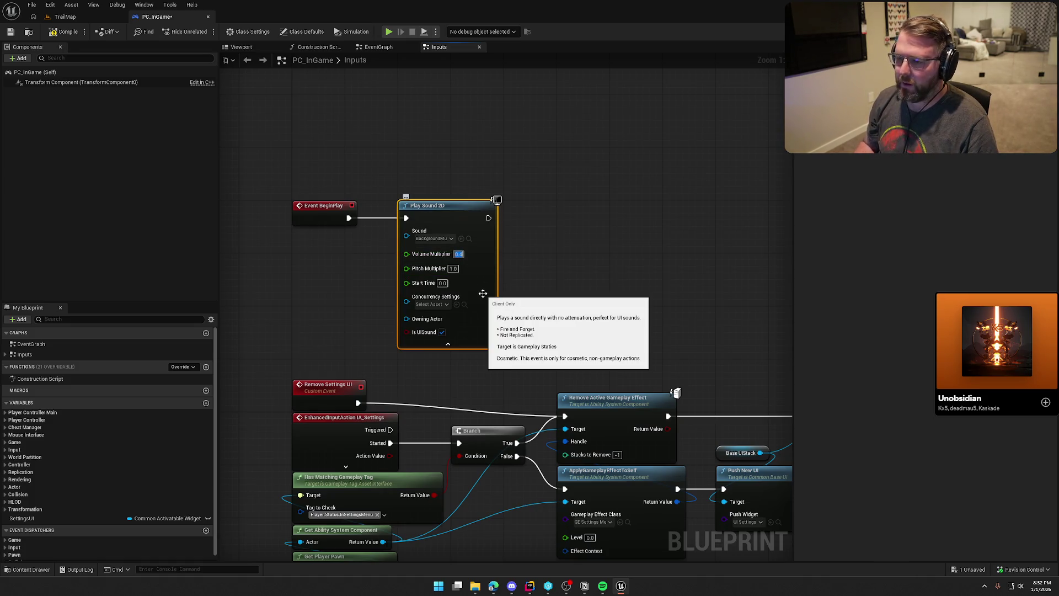
{"action": "left_click", "coordinate": [447, 344]}
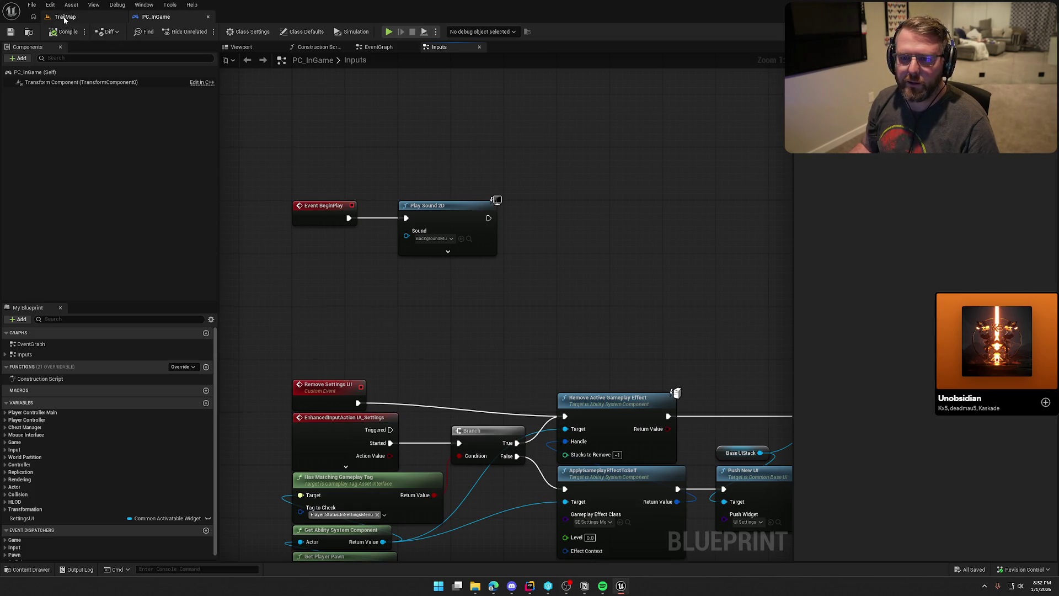
Step: Play-test TrailMap to hear the music, then reopen Play Sound 2D's extra inputs in PC_InGame
{"action": "left_click", "coordinate": [65, 16]}
{"action": "key", "text": "alt+p"}
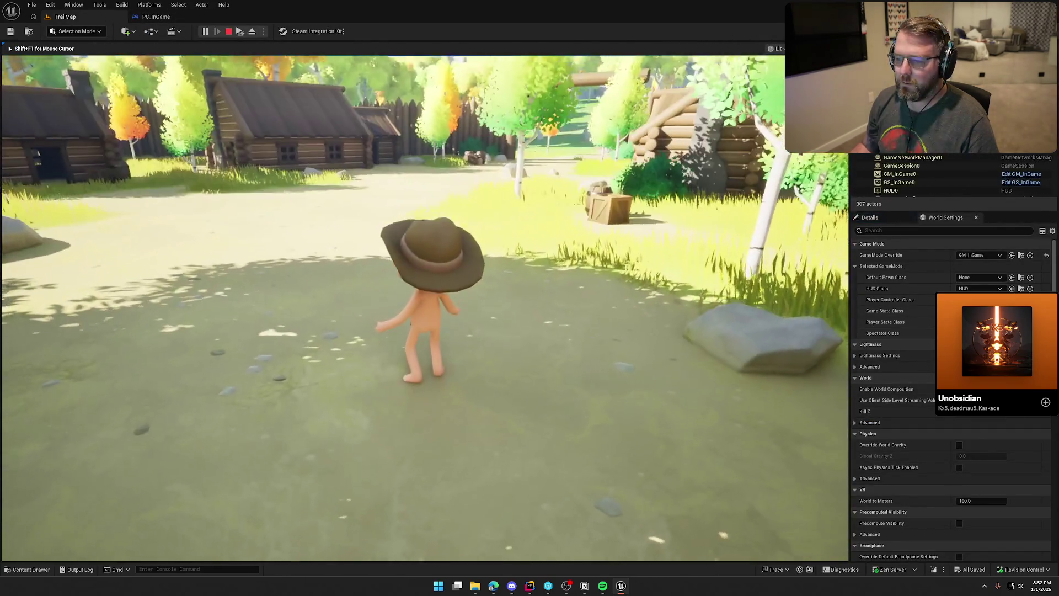
{"action": "key", "text": "Escape"}
{"action": "left_click", "coordinate": [156, 16]}
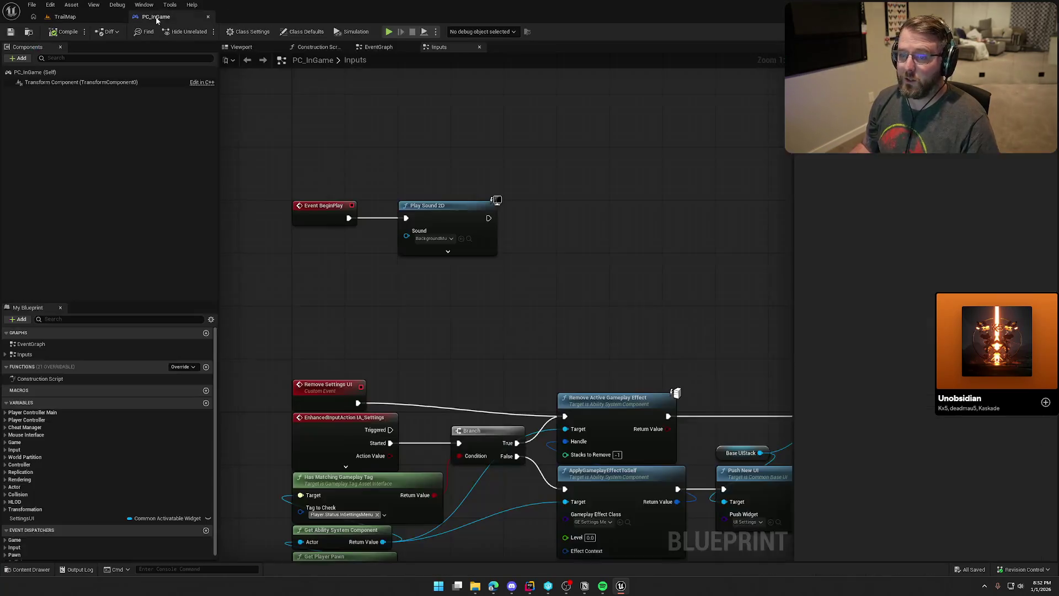
{"action": "left_click", "coordinate": [448, 251]}
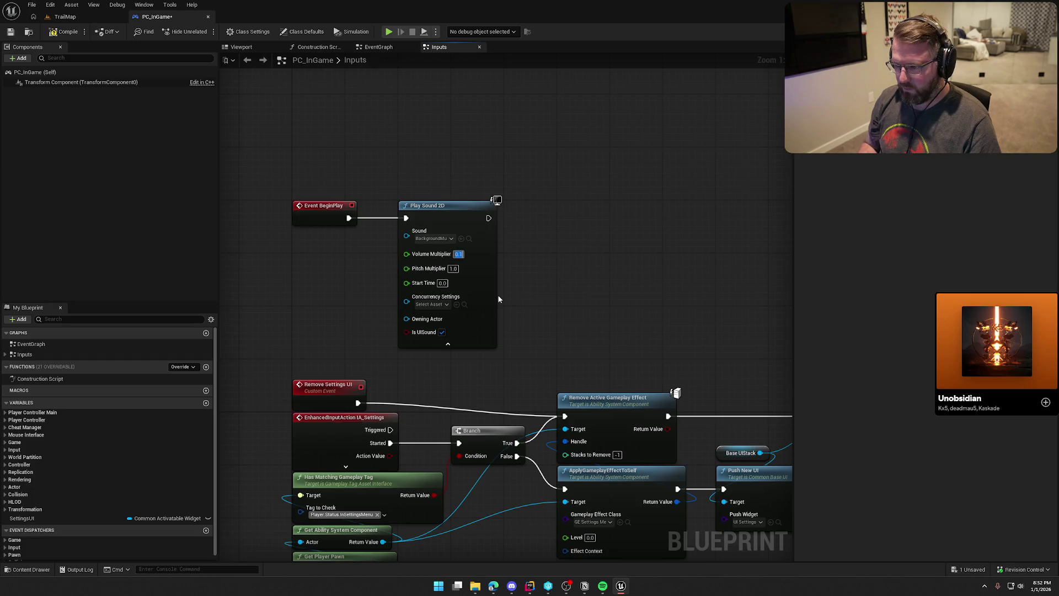
{"action": "left_click", "coordinate": [468, 239]}
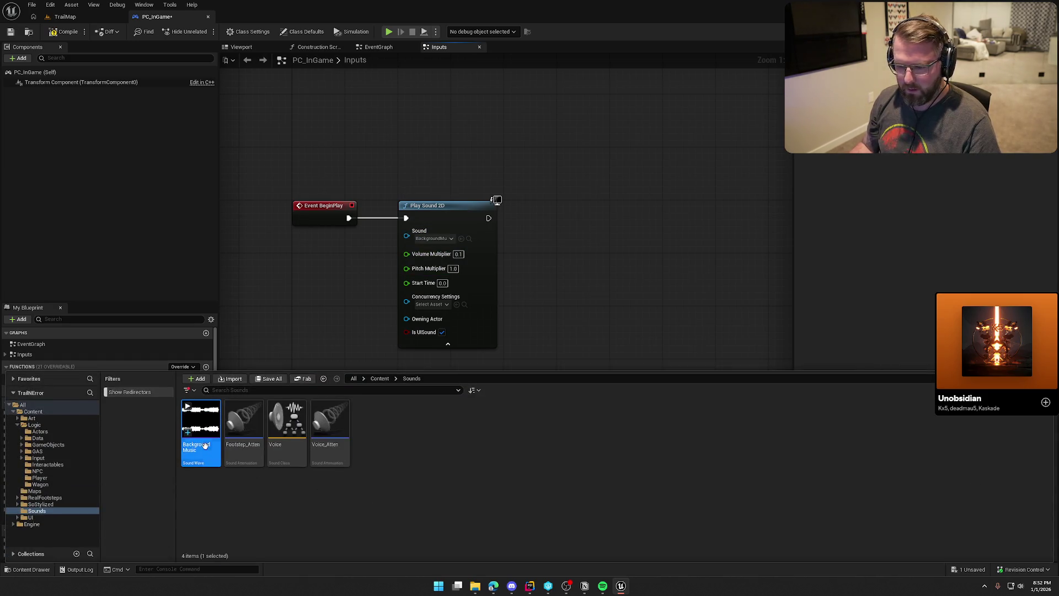
Step: Make the BackgroundMusic sound wave loop at volume 0.25 and start a TrailMap play session
{"action": "double_click", "coordinate": [201, 442]}
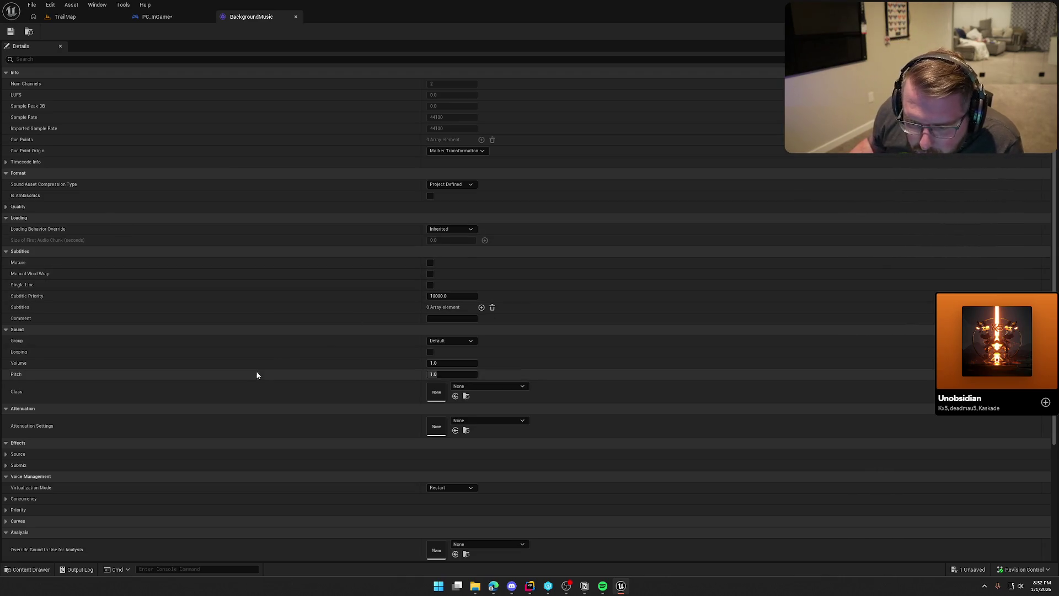
{"action": "left_click", "coordinate": [430, 352]}
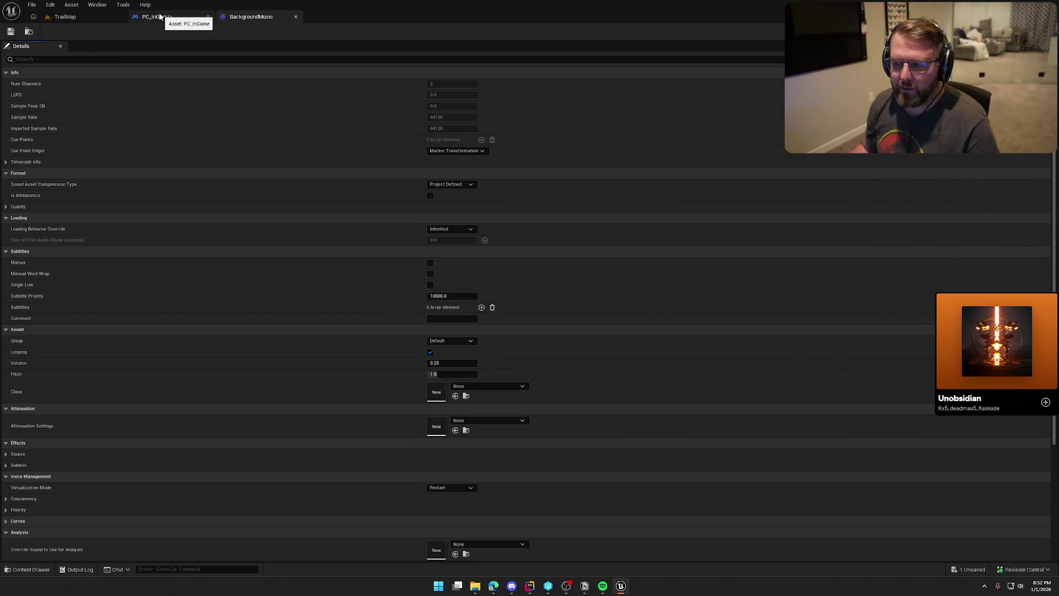
{"action": "left_click", "coordinate": [69, 16]}
{"action": "key", "text": "alt+p"}
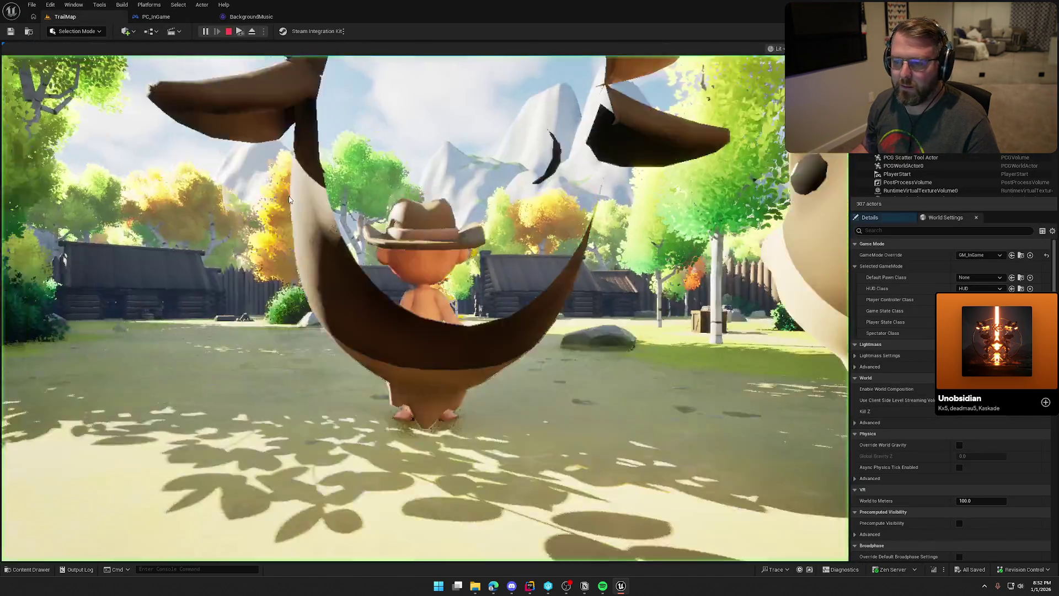
Step: Walk the character past the cabins and sprint through the village gate and back
{"action": "key", "text": "w"}
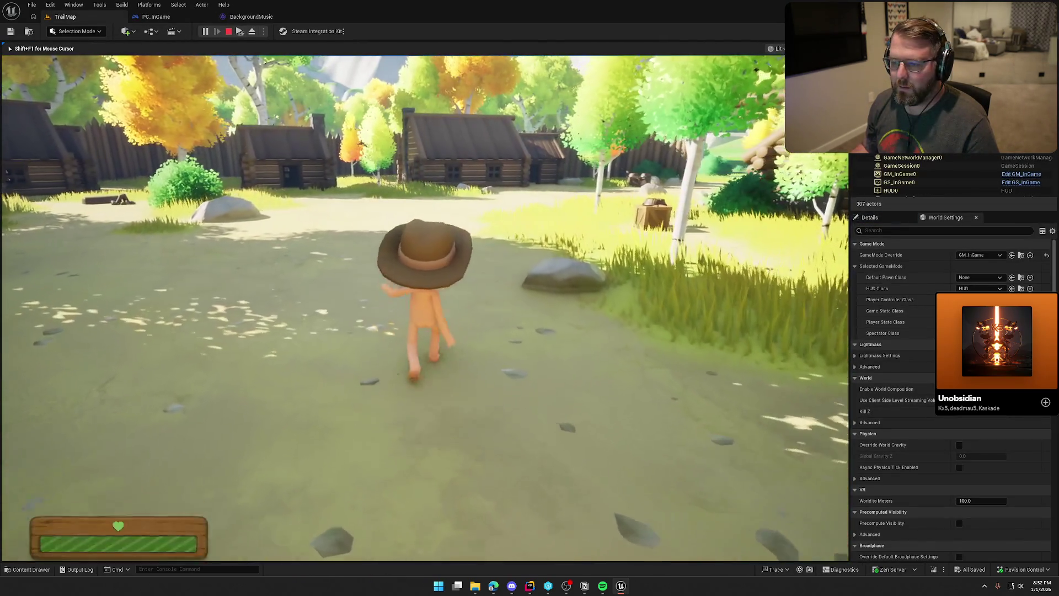
{"action": "key", "text": "w"}
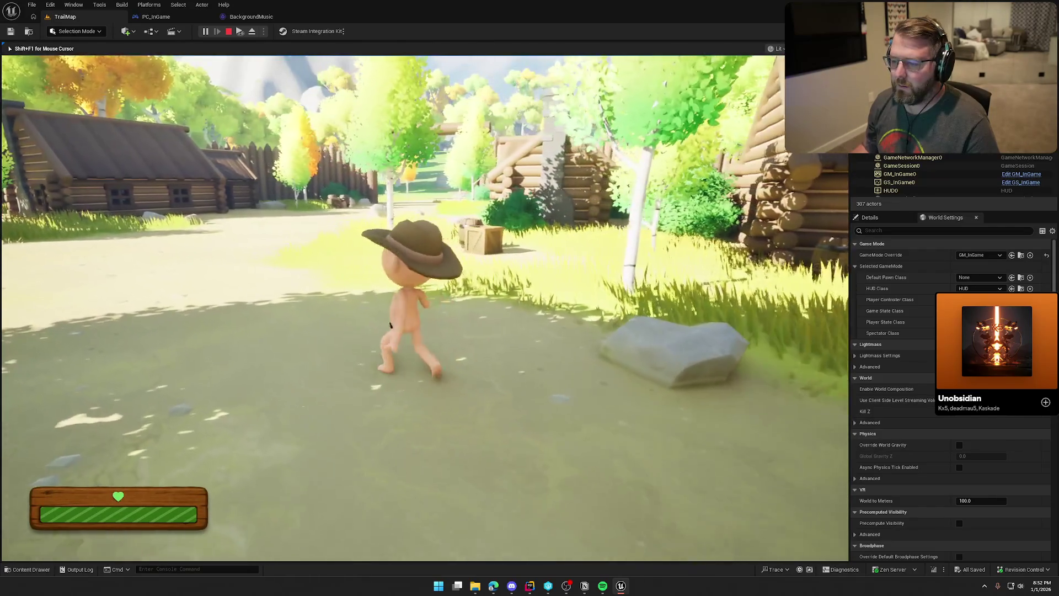
{"action": "key", "text": "w"}
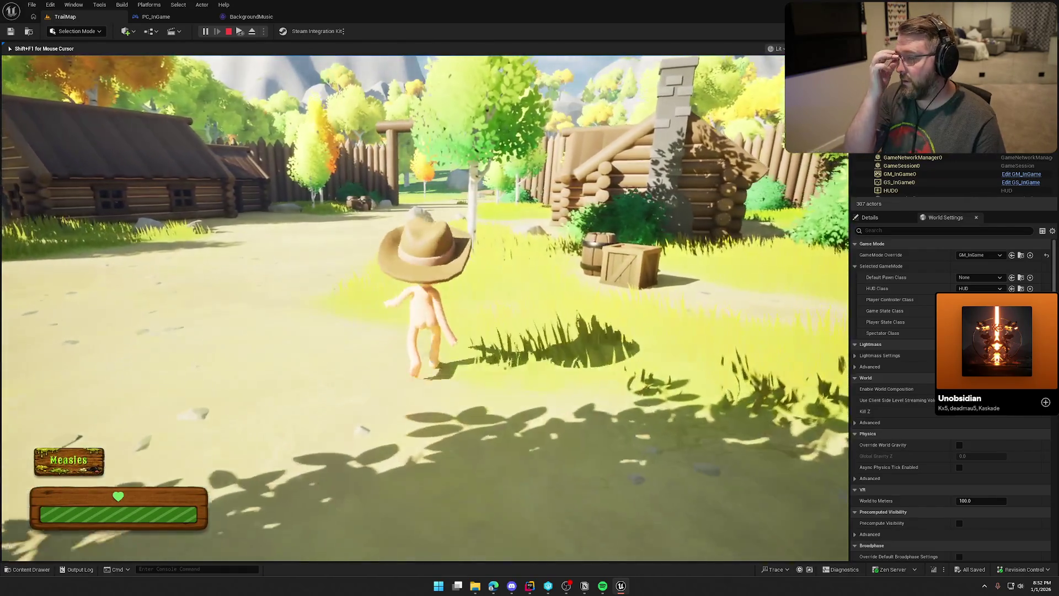
{"action": "key", "text": "w"}
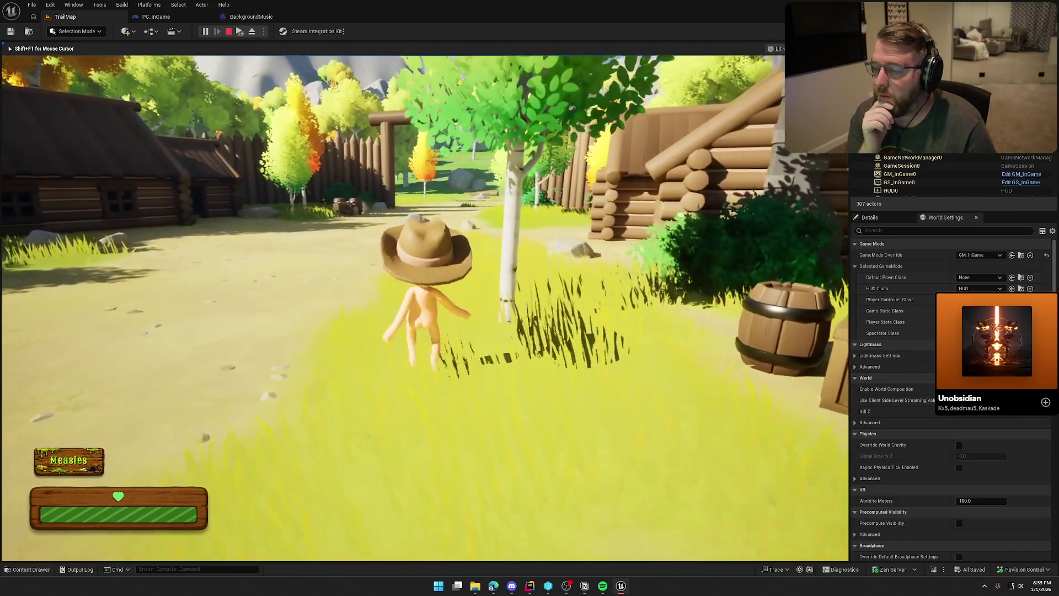
{"action": "key", "text": "w"}
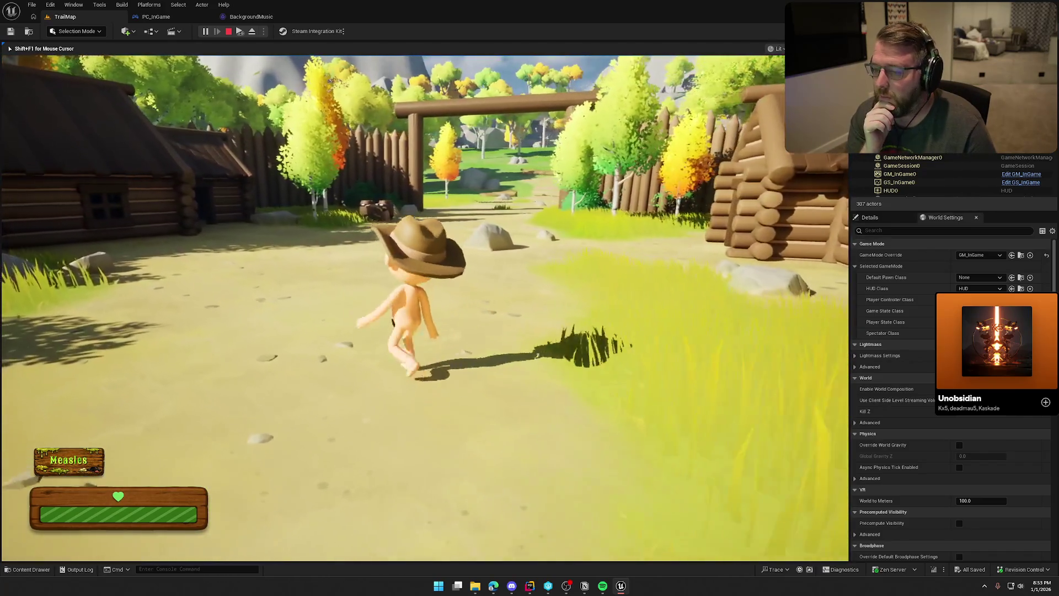
{"action": "key", "text": "w"}
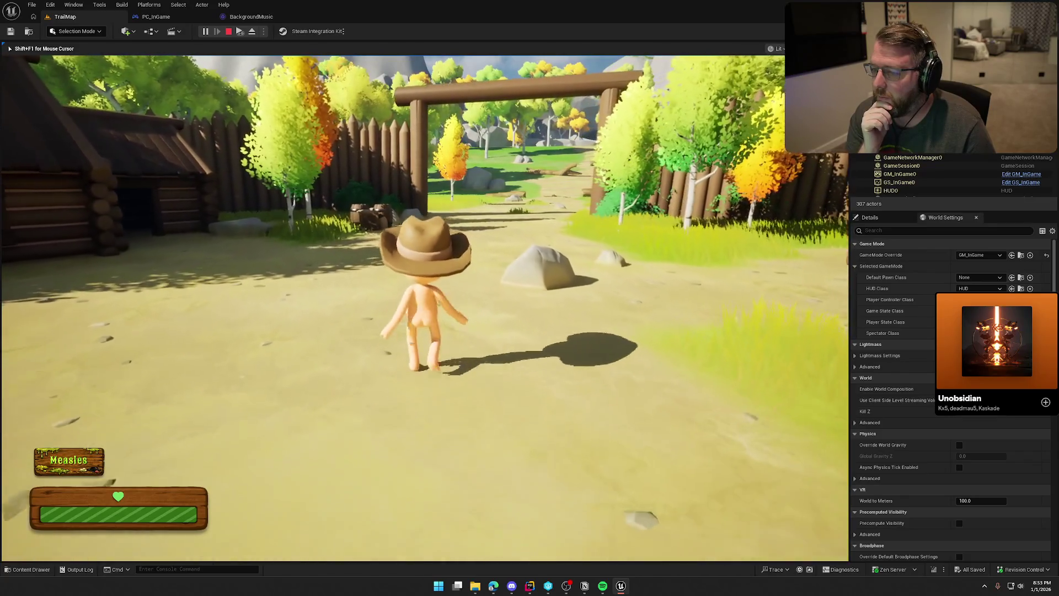
{"action": "key", "text": "shift"}
{"action": "key", "text": "w"}
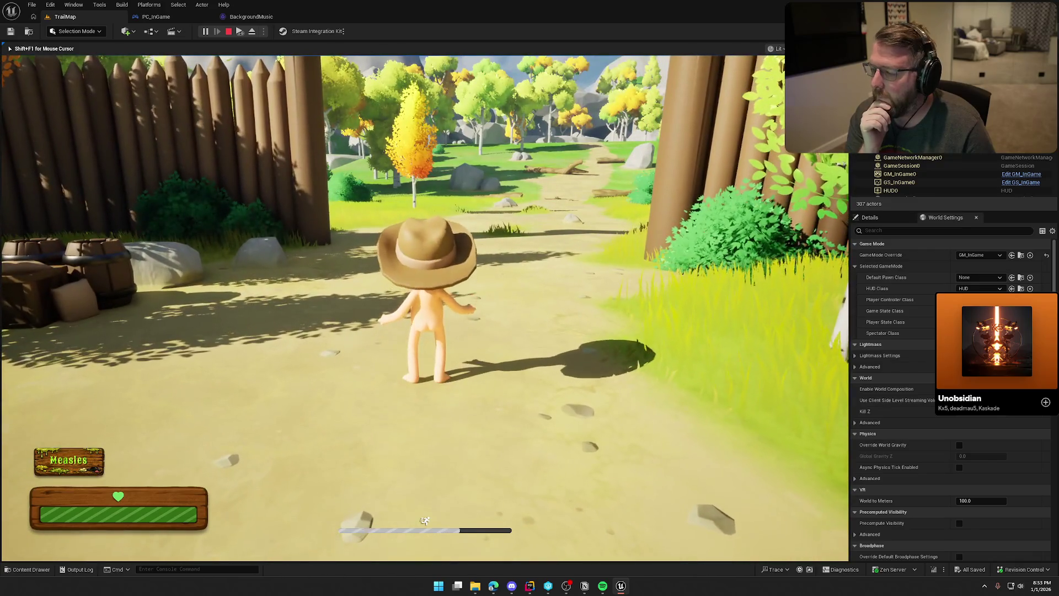
{"action": "key", "text": "s"}
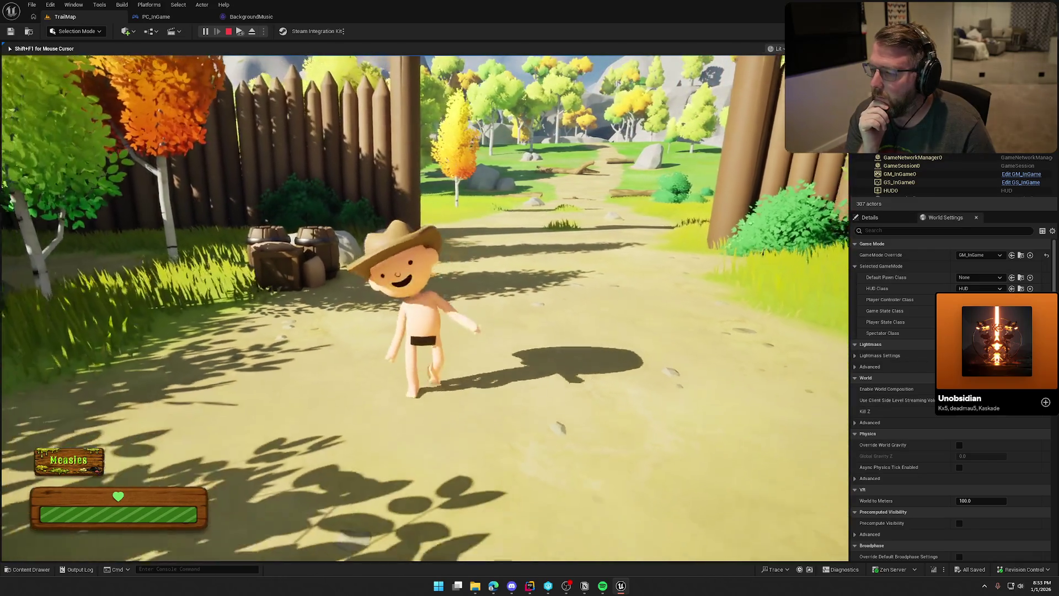
{"action": "key", "text": "s"}
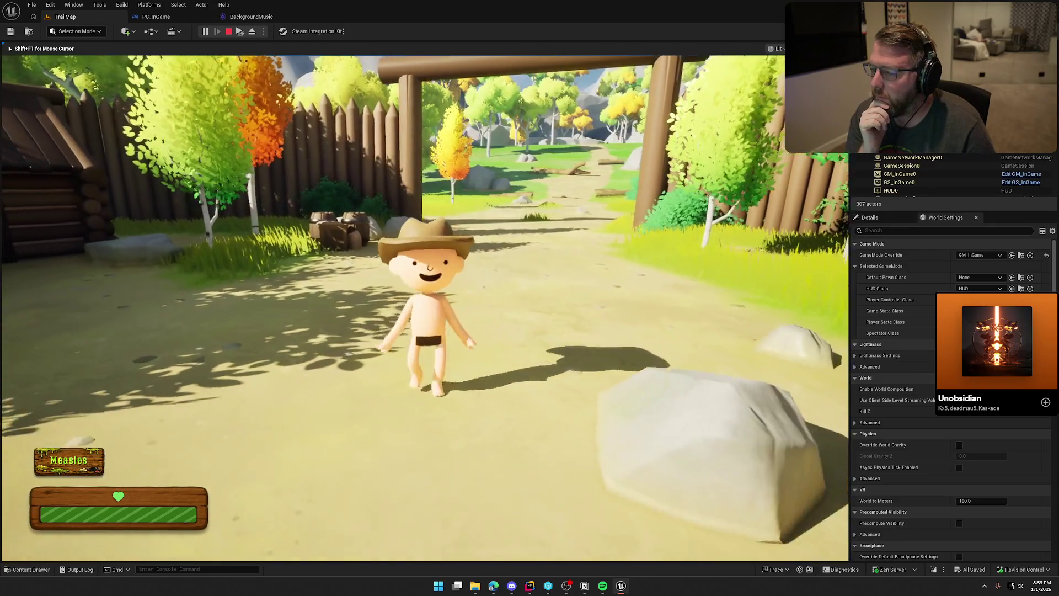
{"action": "key", "text": "s"}
Step: Run to the oxen and wagon, then back through the gate along the outside path
{"action": "key", "text": "w"}
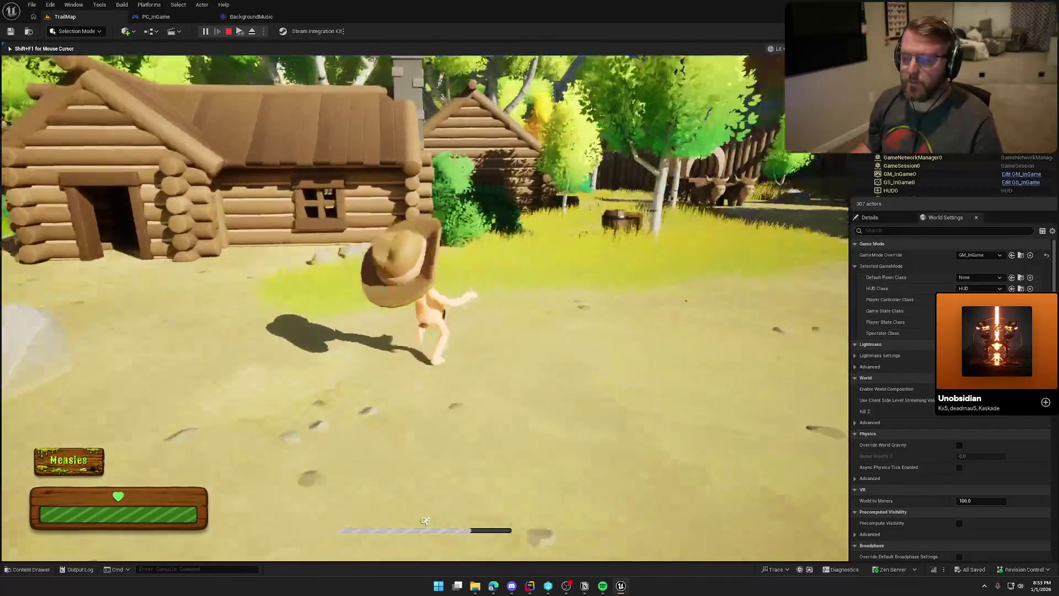
{"action": "key", "text": "w"}
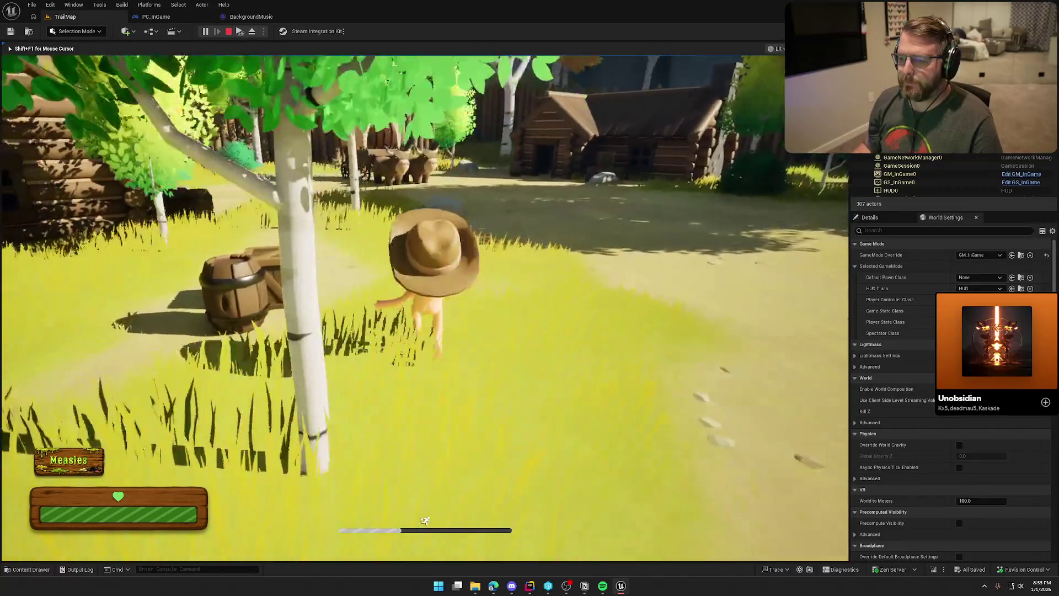
{"action": "key", "text": "w"}
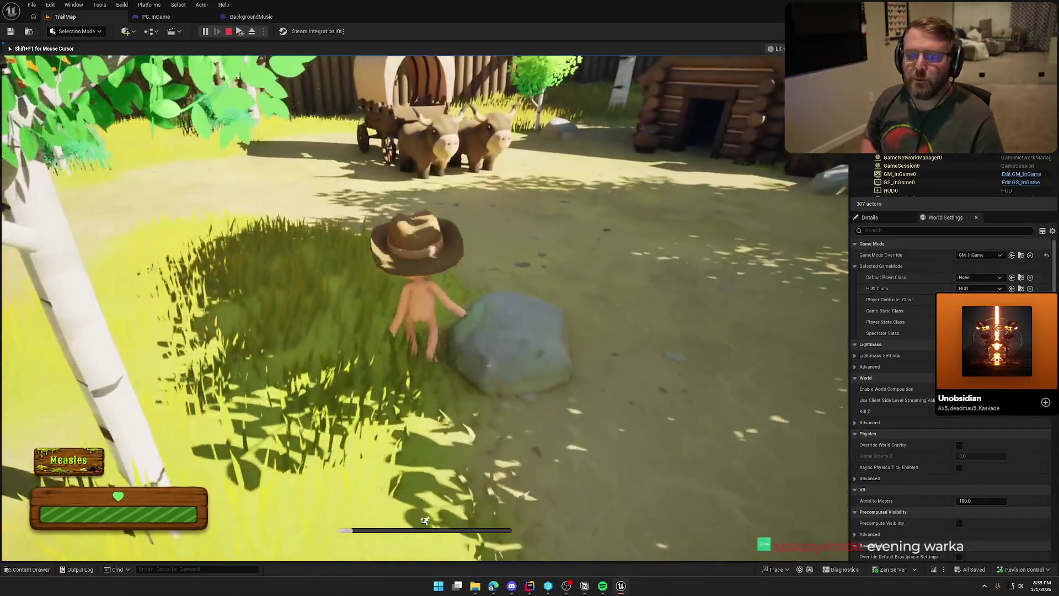
{"action": "key", "text": "w"}
{"action": "key", "text": "w"}
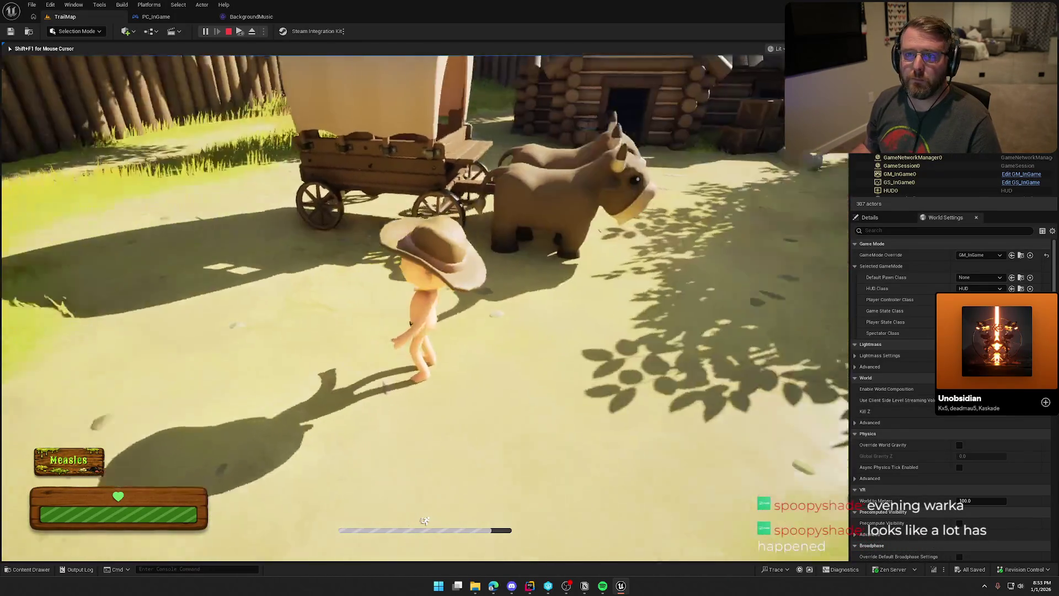
{"action": "key", "text": "w"}
{"action": "key", "text": "w"}
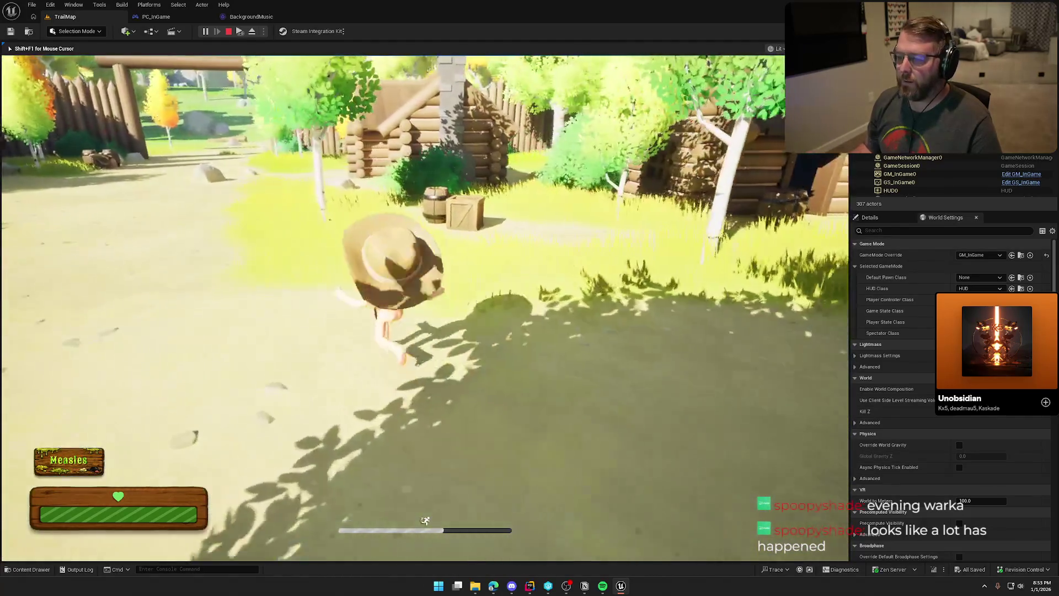
{"action": "key", "text": "w"}
{"action": "key", "text": "w"}
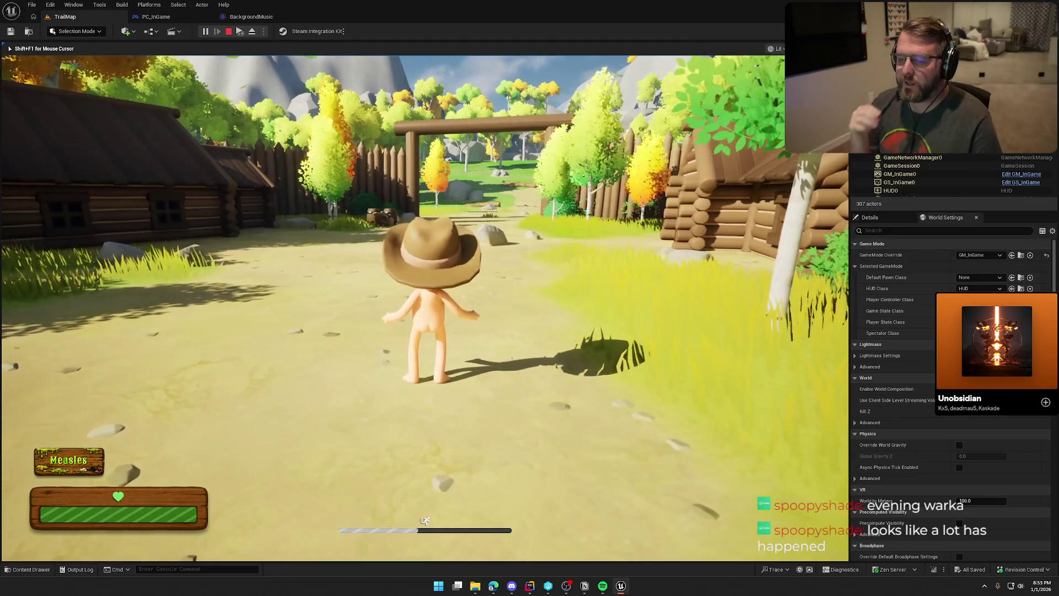
{"action": "key", "text": "w"}
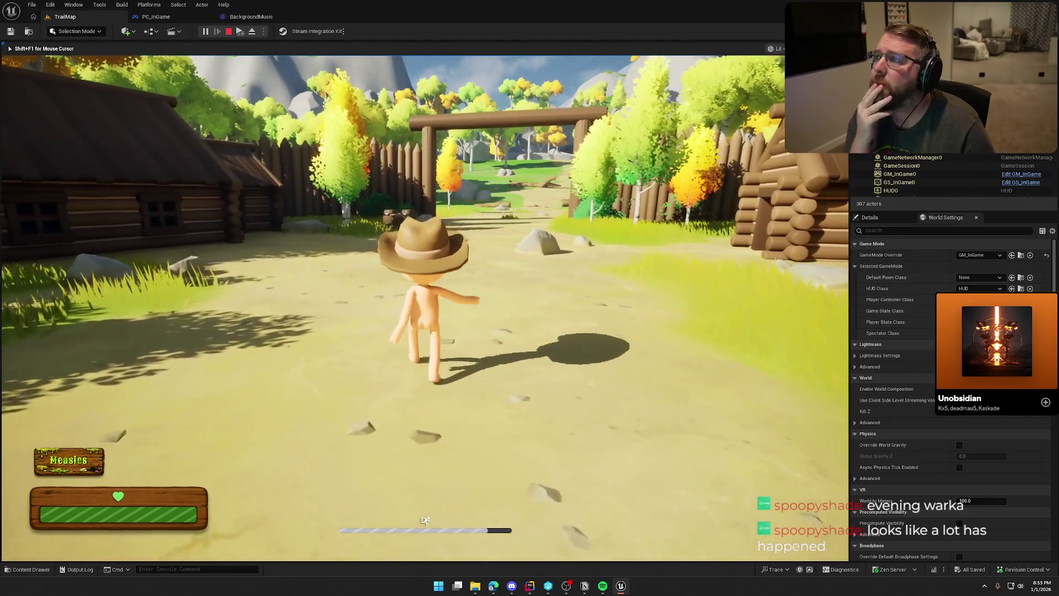
{"action": "key", "text": "w"}
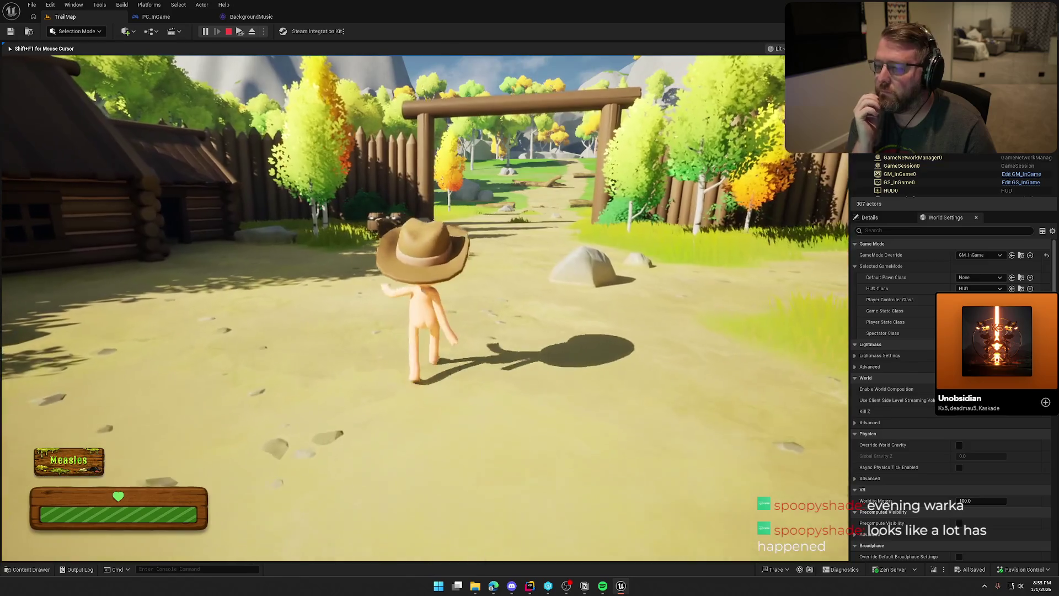
{"action": "key", "text": "w"}
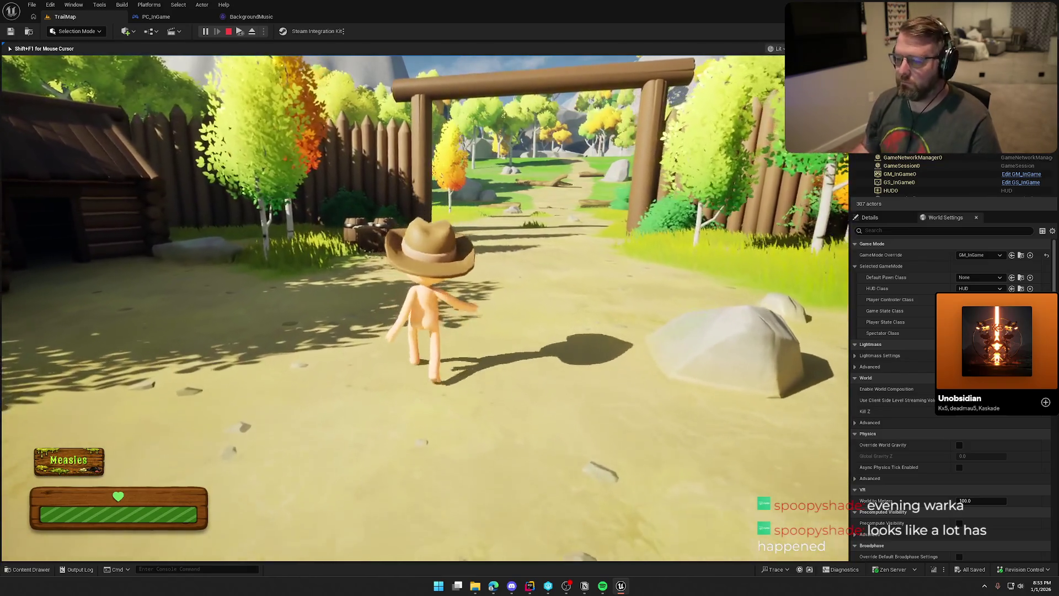
{"action": "key", "text": "w"}
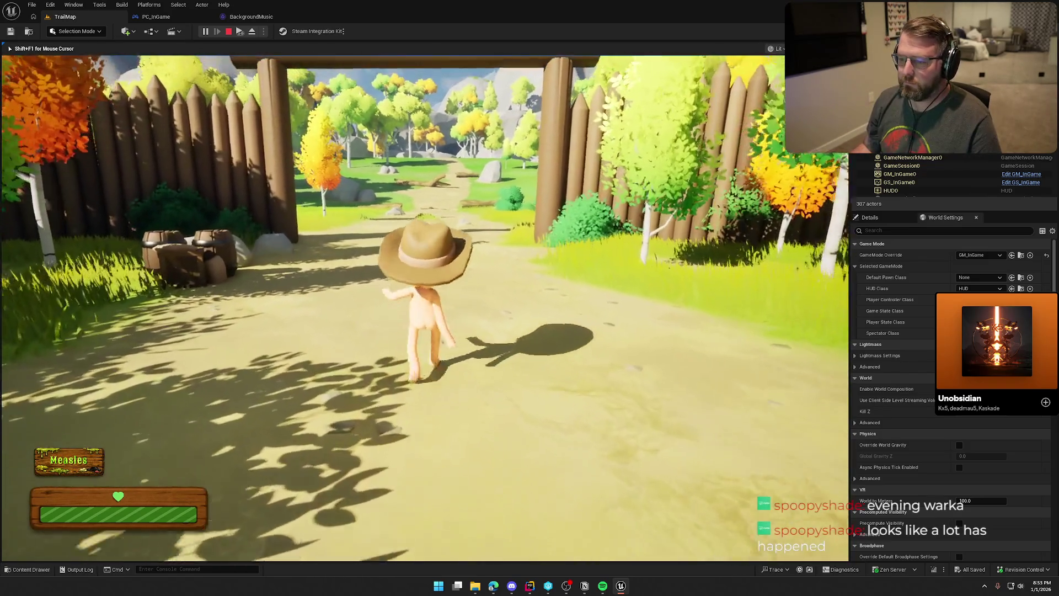
{"action": "key", "text": "w"}
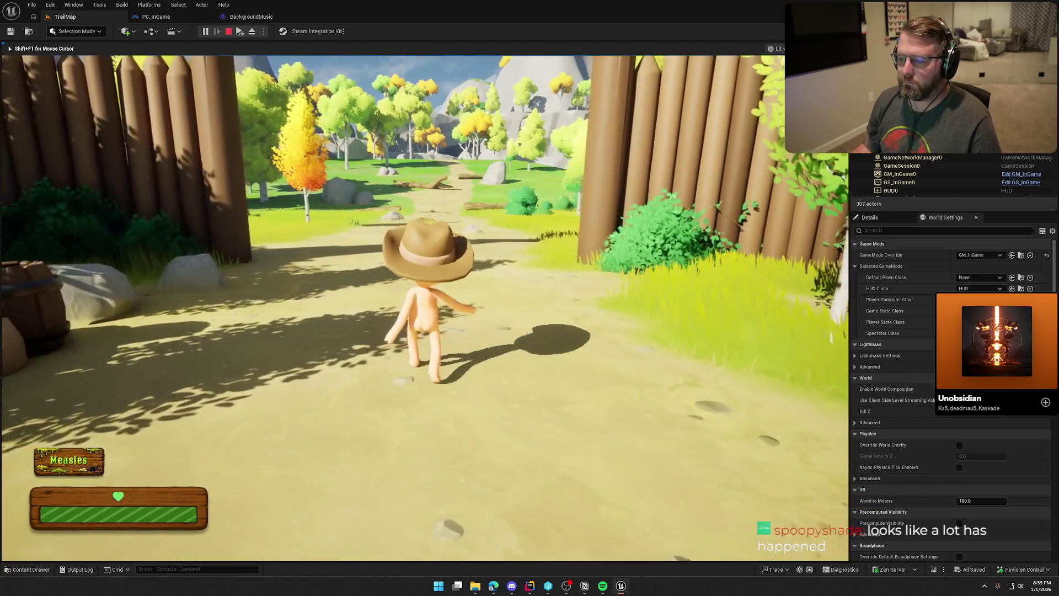
{"action": "key", "text": "w"}
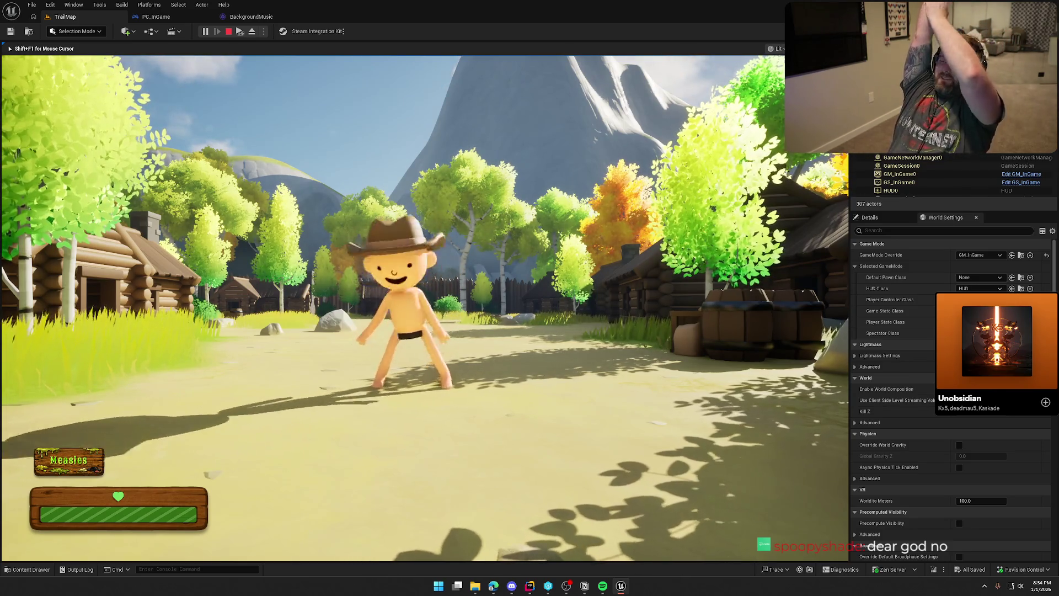
Step: Sprint the character back into the village toward the barrel, crate and cabins
{"action": "key", "text": "a"}
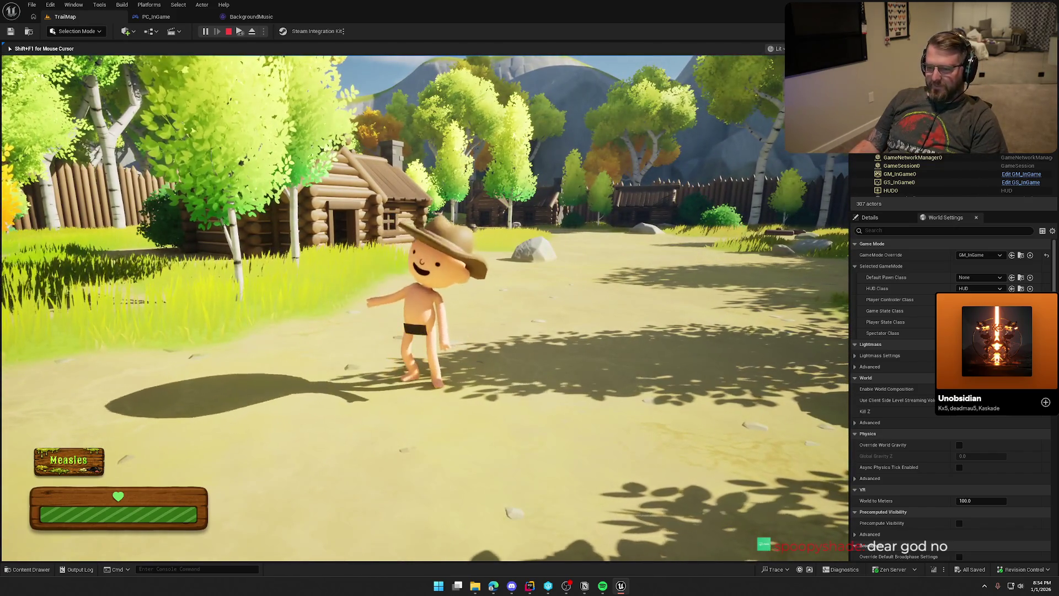
{"action": "key", "text": "w"}
{"action": "key", "text": "w"}
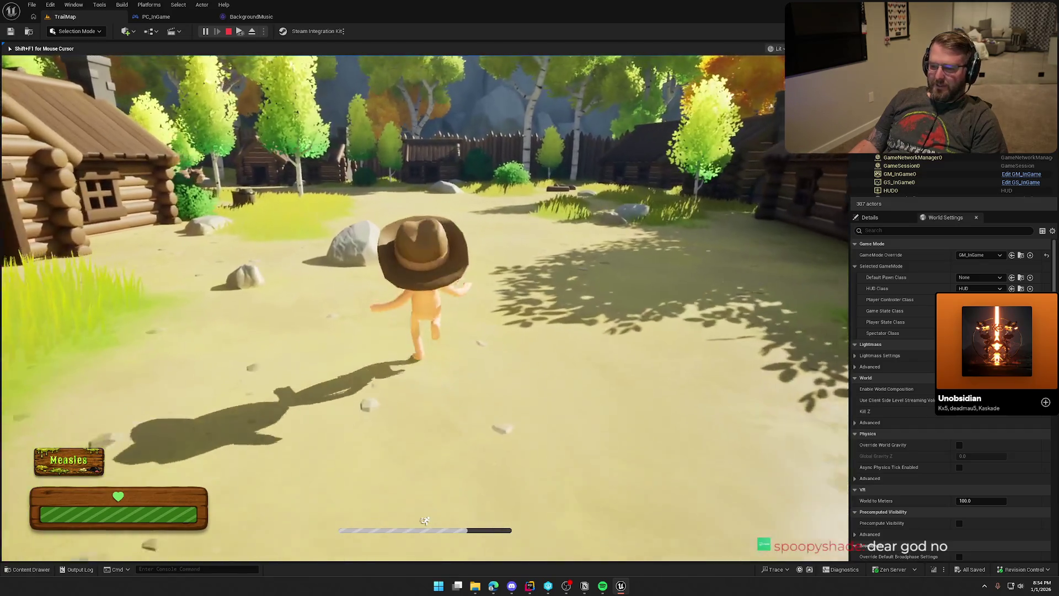
{"action": "key", "text": "w"}
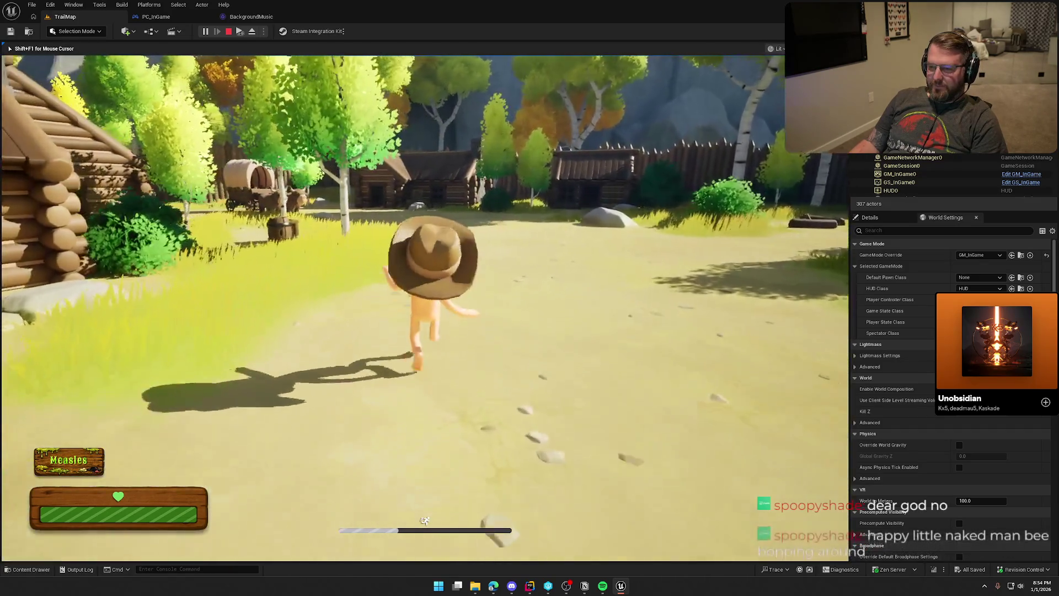
{"action": "key", "text": "w"}
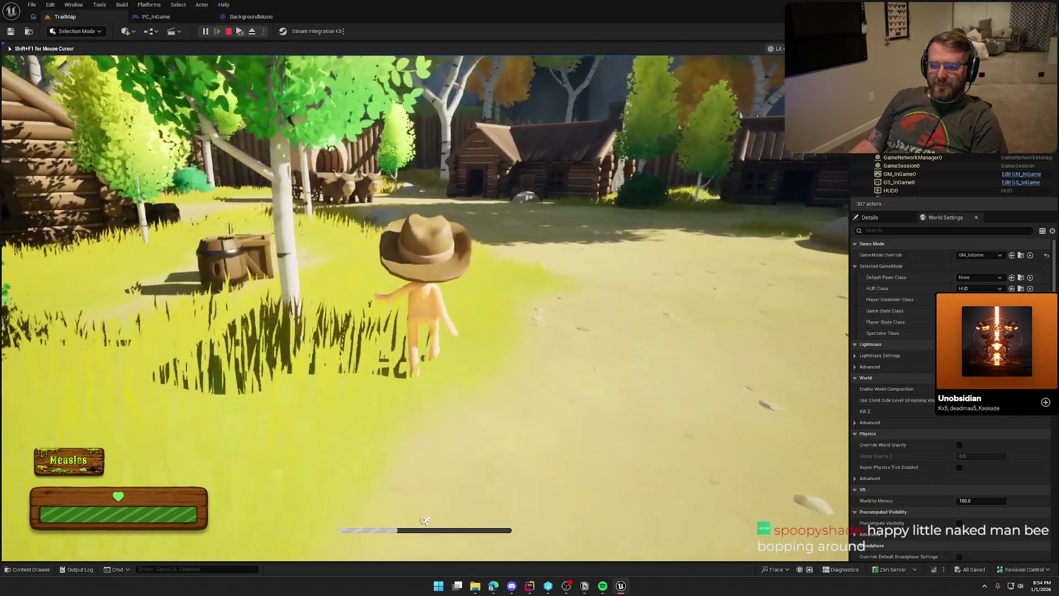
{"action": "key", "text": "w"}
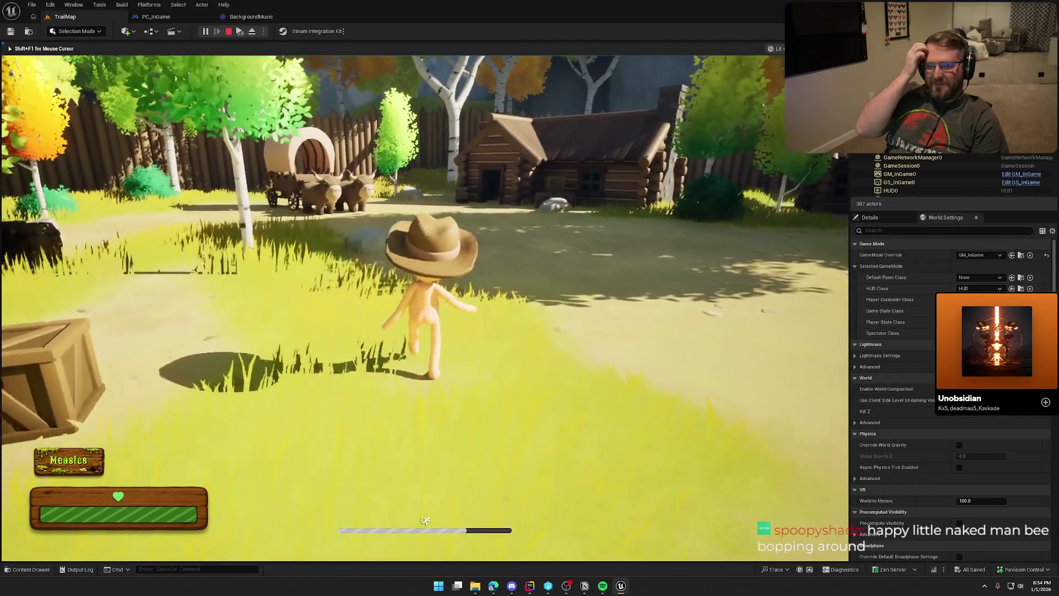
{"action": "key", "text": "w"}
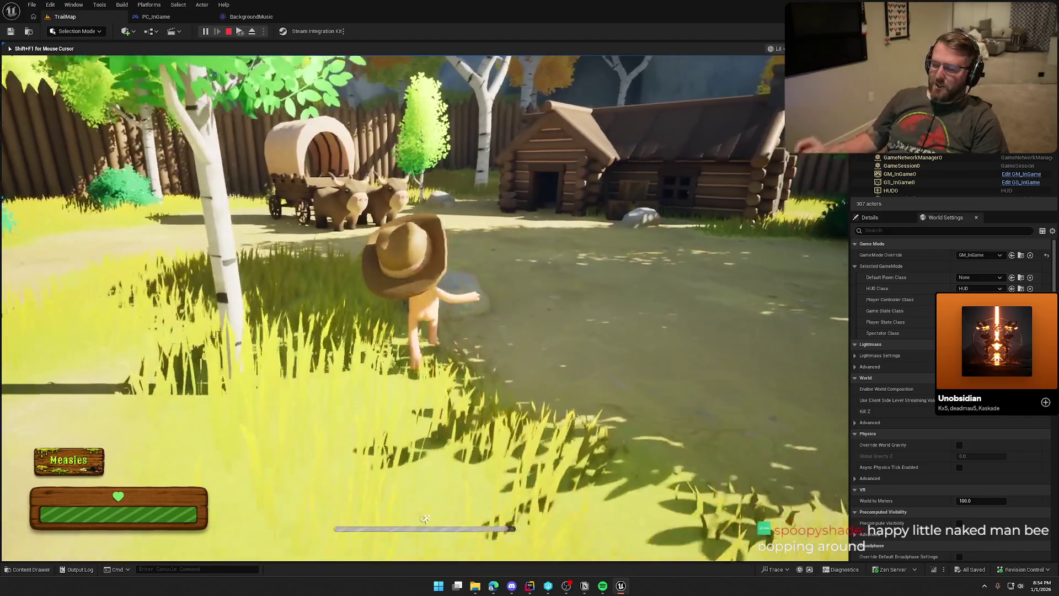
{"action": "key", "text": "w"}
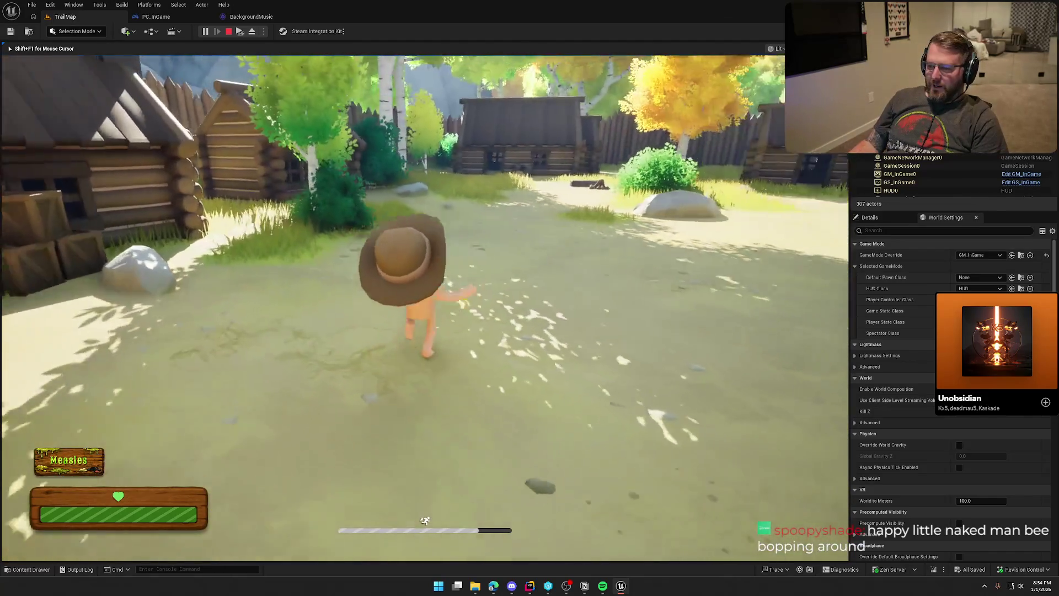
{"action": "key", "text": "w"}
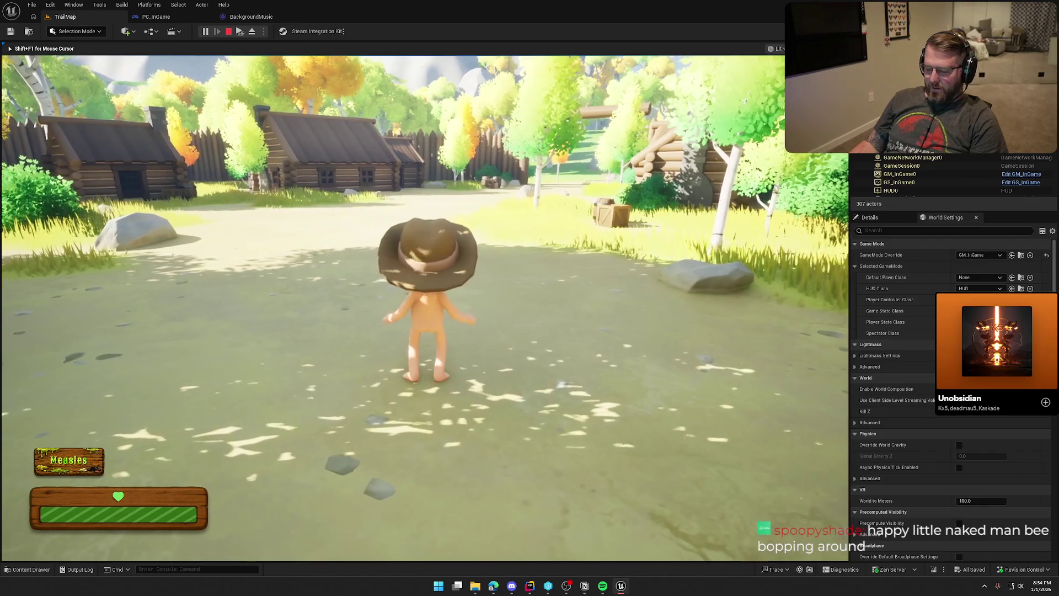
Step: Check the game's audio settings in the pause menu and resume gameplay
{"action": "key", "text": "shift+F1"}
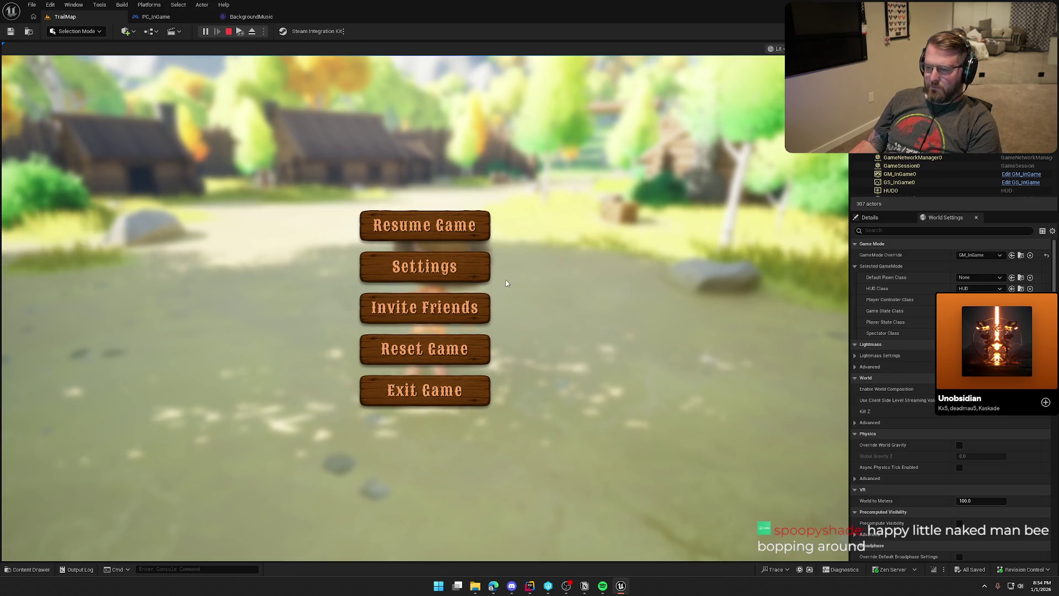
{"action": "left_click", "coordinate": [458, 268]}
{"action": "left_click", "coordinate": [408, 203]}
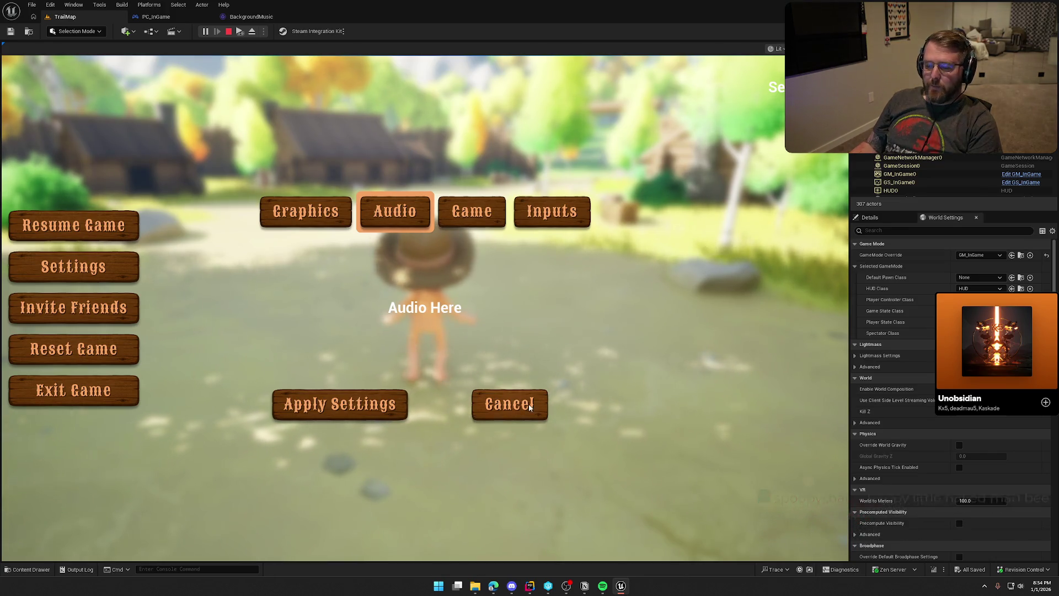
{"action": "left_click", "coordinate": [514, 406]}
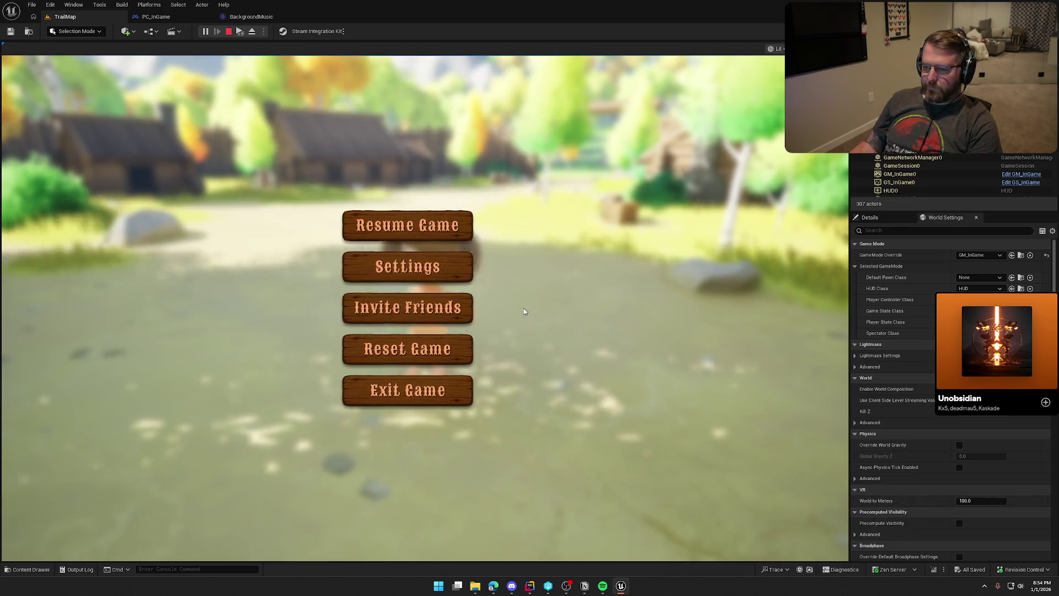
{"action": "left_click", "coordinate": [425, 225]}
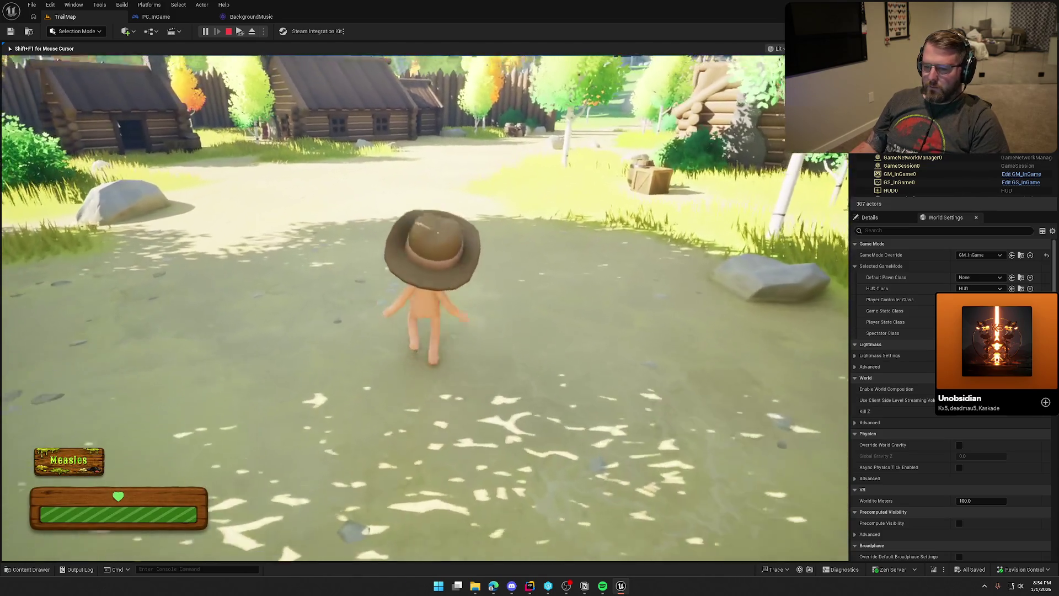
Step: Sprint the character toward the village gate and end the play-test
{"action": "key", "text": "shift+w"}
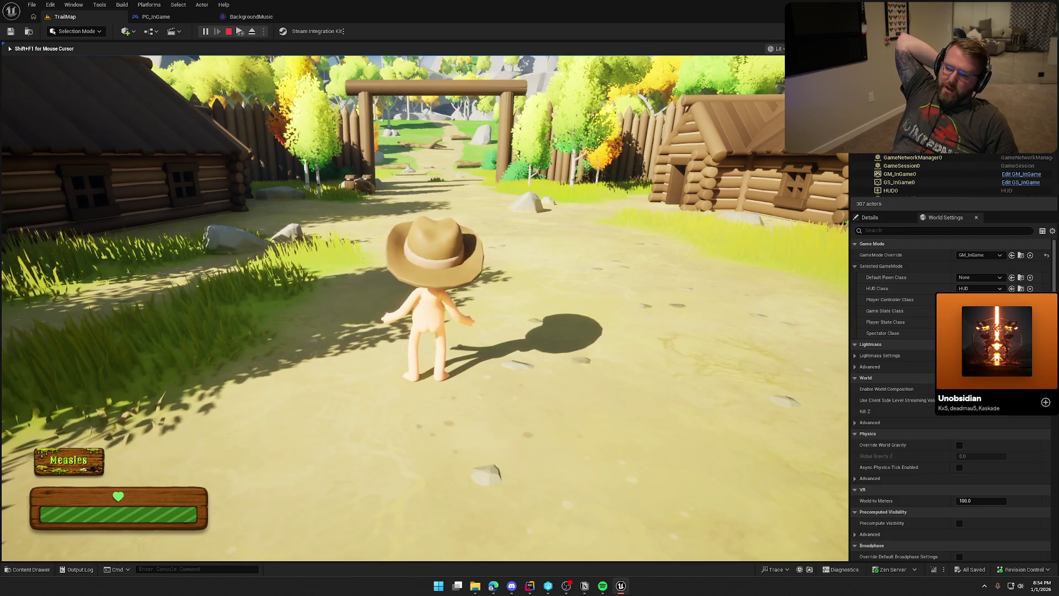
{"action": "key", "text": "shift+w"}
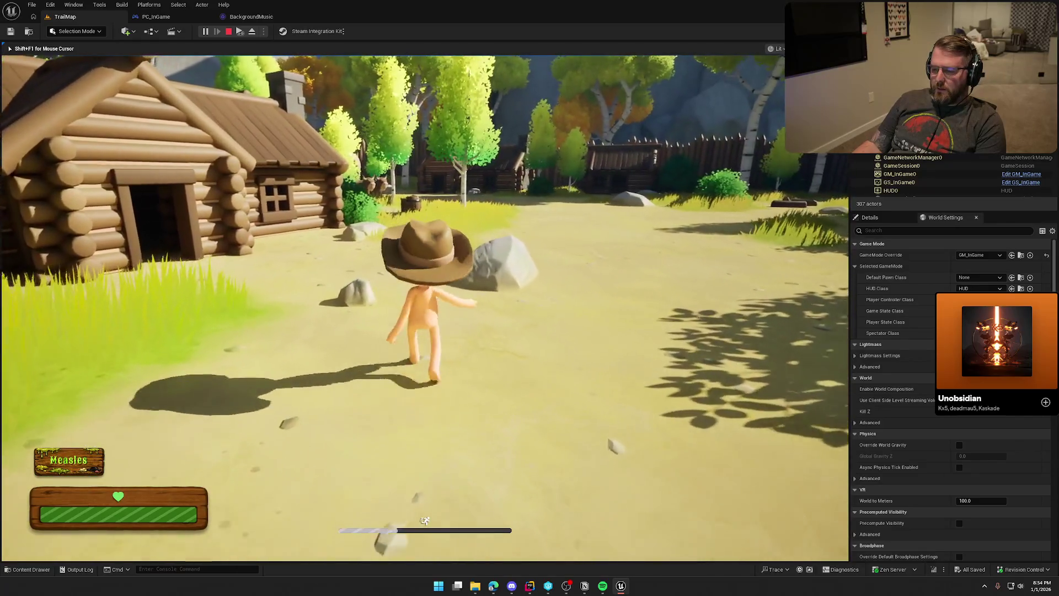
{"action": "key", "text": "Escape"}
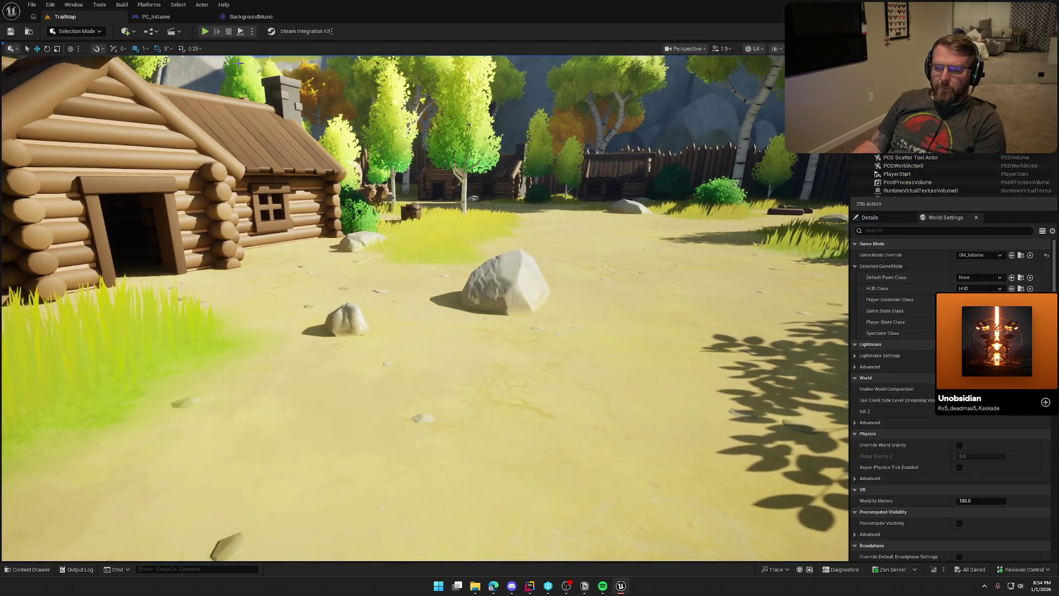
Step: Verify BackgroundMusic loops at volume 0.25, then run a short TrailMap play-test while listening
{"action": "left_click", "coordinate": [253, 17]}
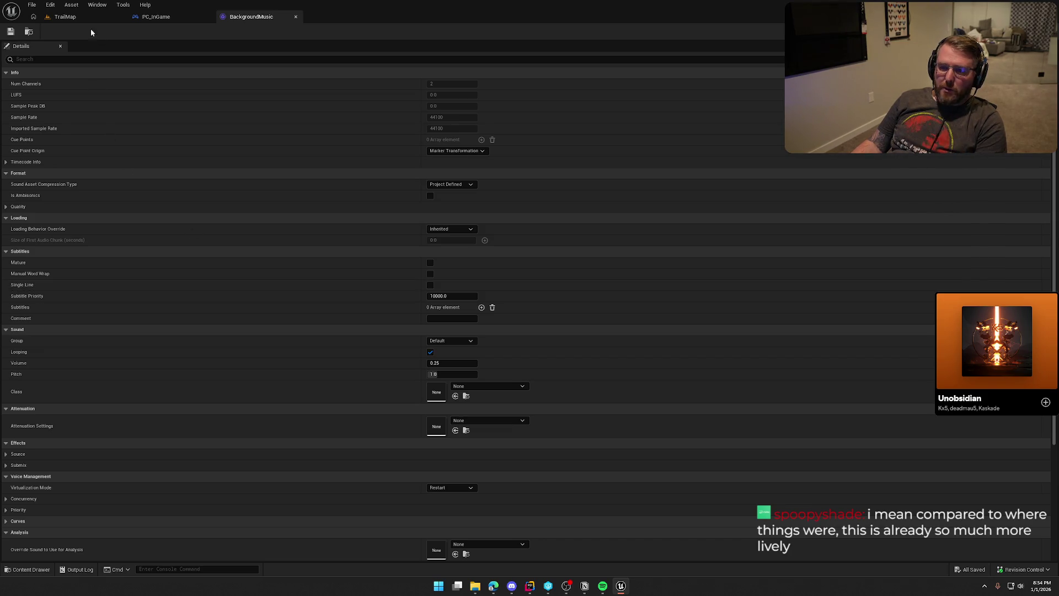
{"action": "left_click", "coordinate": [65, 17]}
{"action": "left_click", "coordinate": [204, 31]}
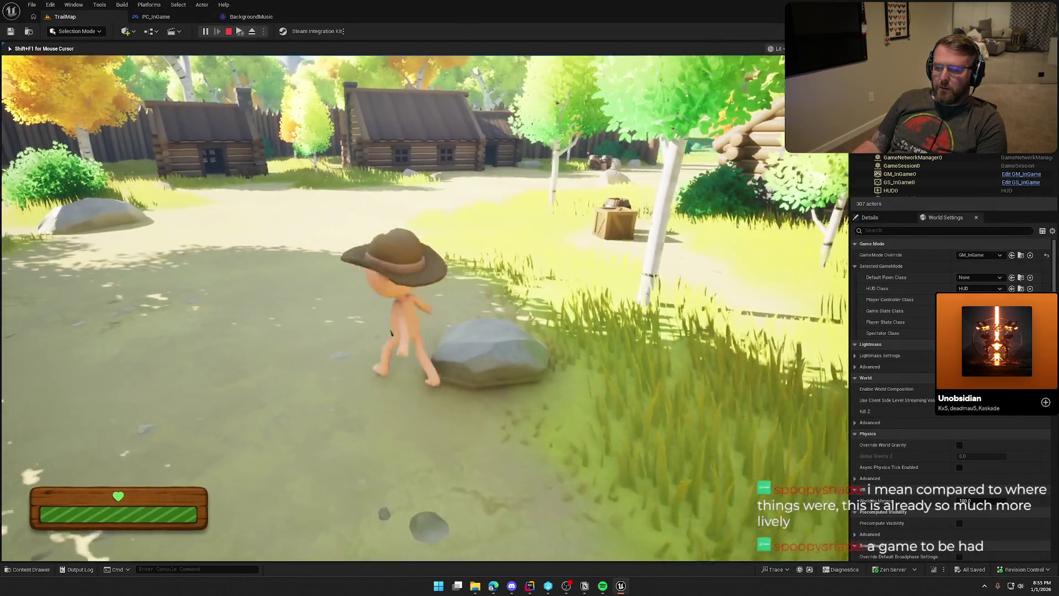
{"action": "key", "text": "shift"}
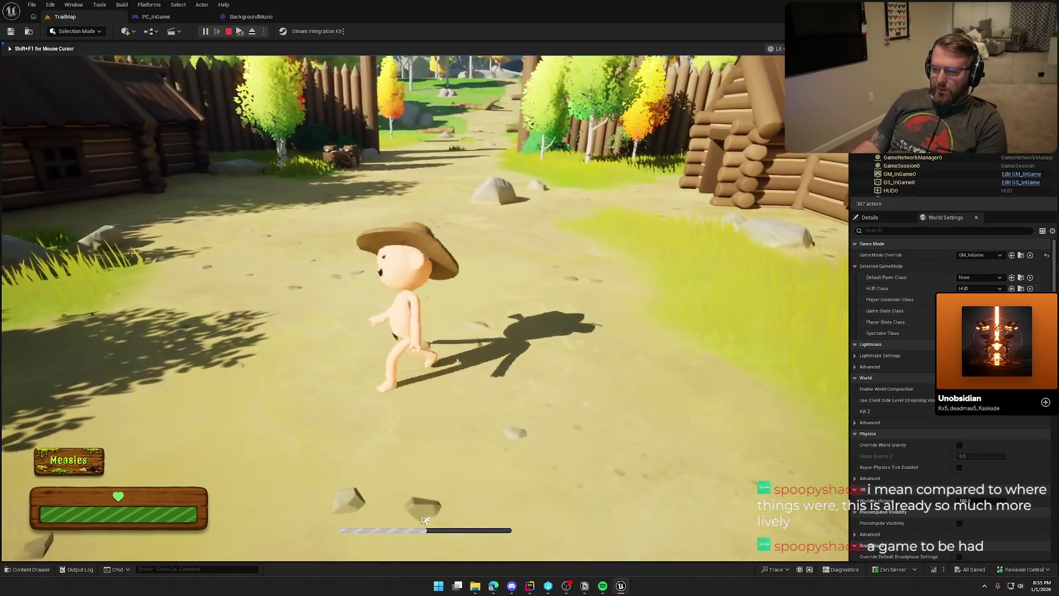
{"action": "key", "text": "Escape"}
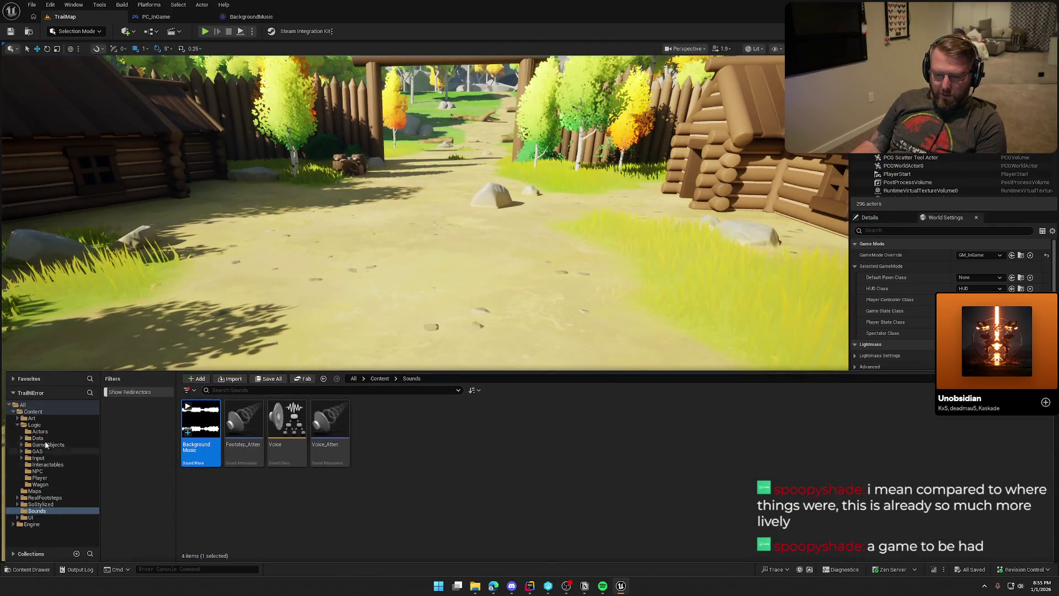
Step: Open the GameWorld level from the Maps folder and start play-testing it
{"action": "left_click", "coordinate": [46, 491]}
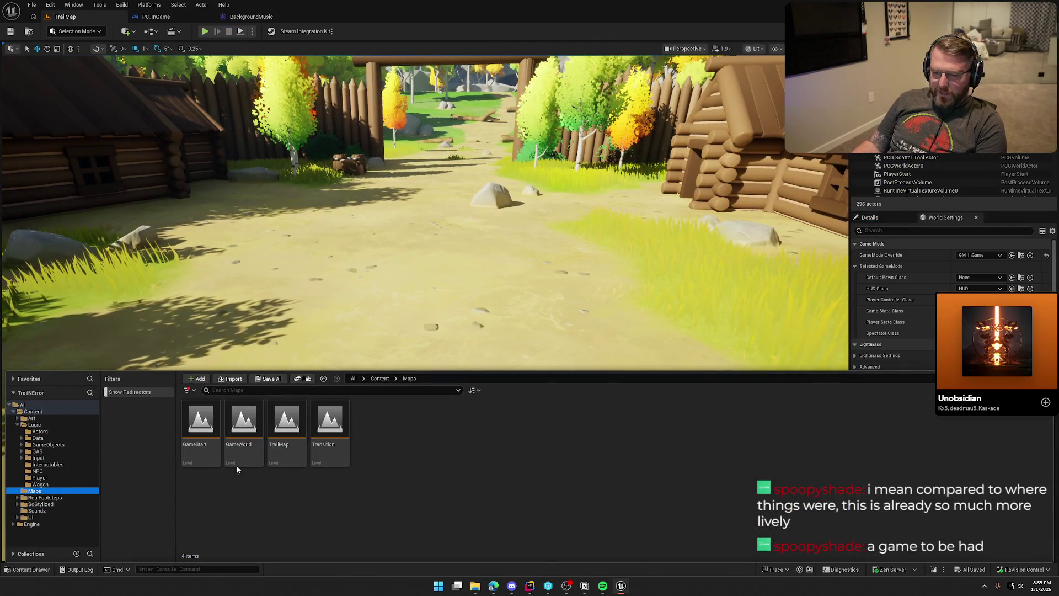
{"action": "left_click", "coordinate": [239, 432]}
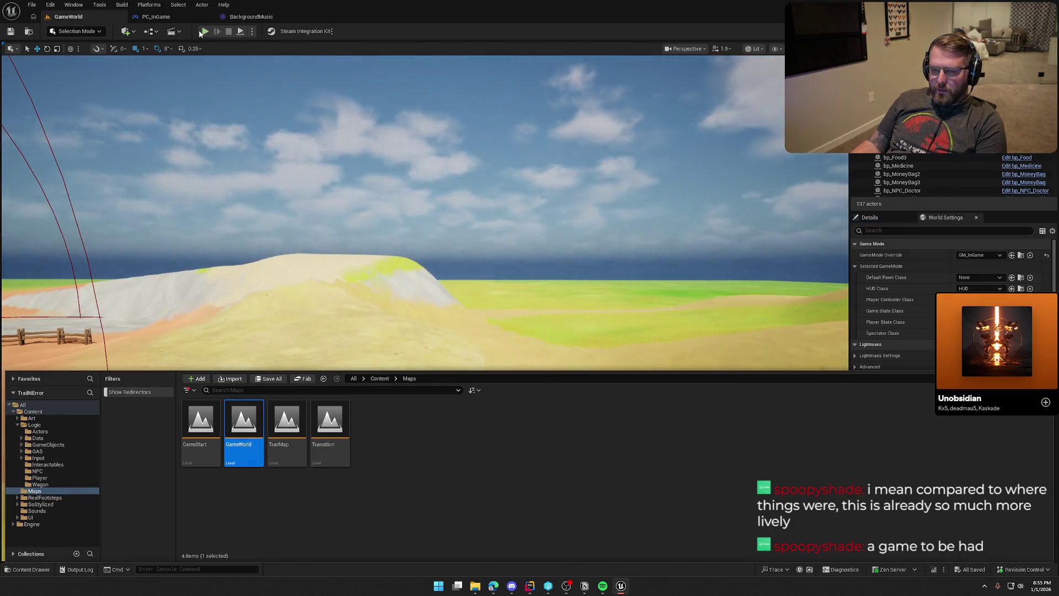
{"action": "key", "text": "alt+p"}
Step: Run through the grass to the cabins and pick up the medicine by the crates
{"action": "key", "text": "w"}
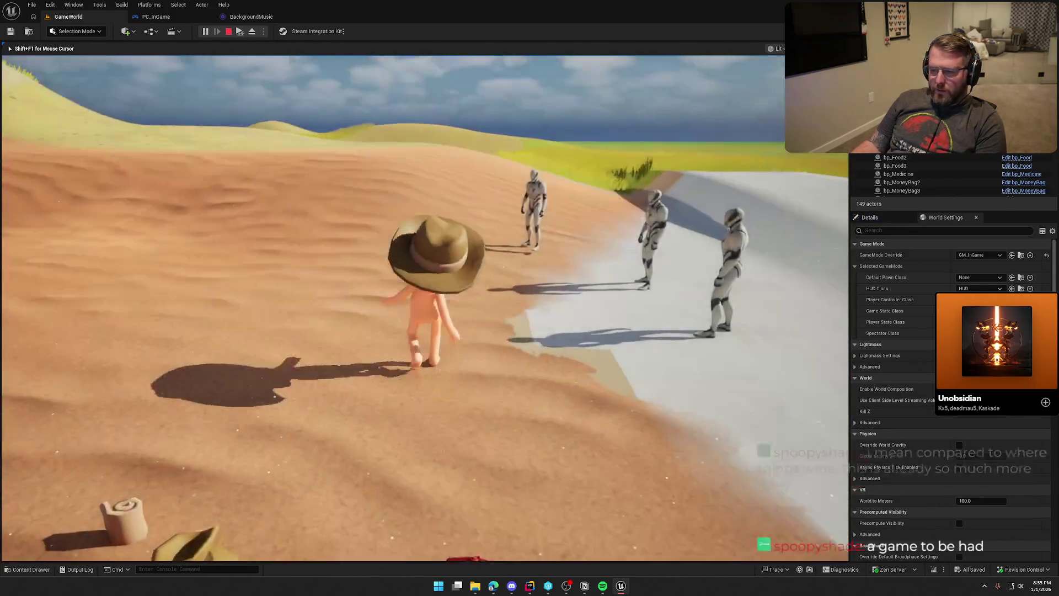
{"action": "key", "text": "shift"}
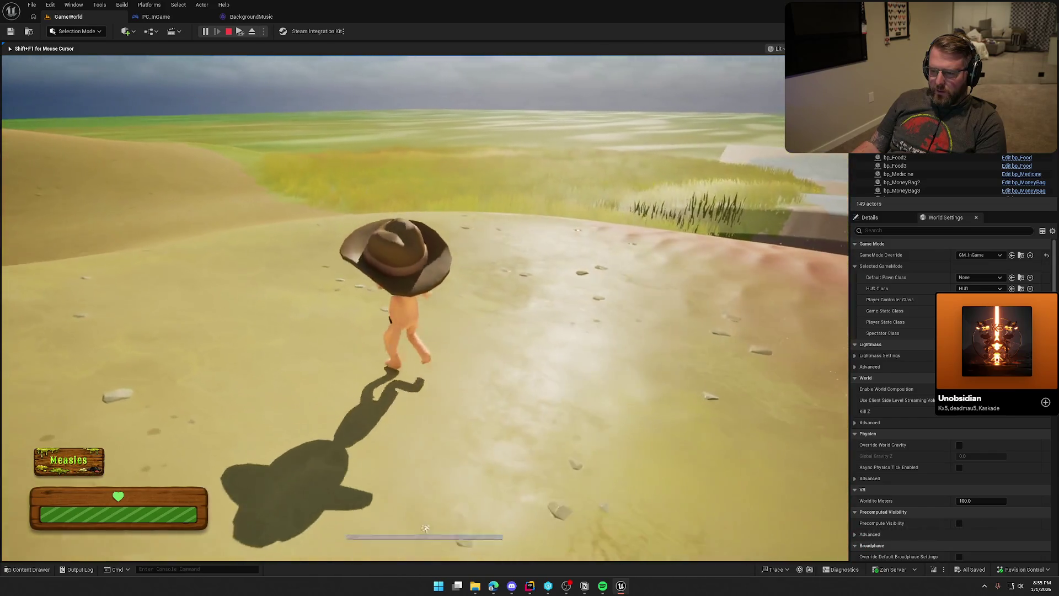
{"action": "key", "text": "shift"}
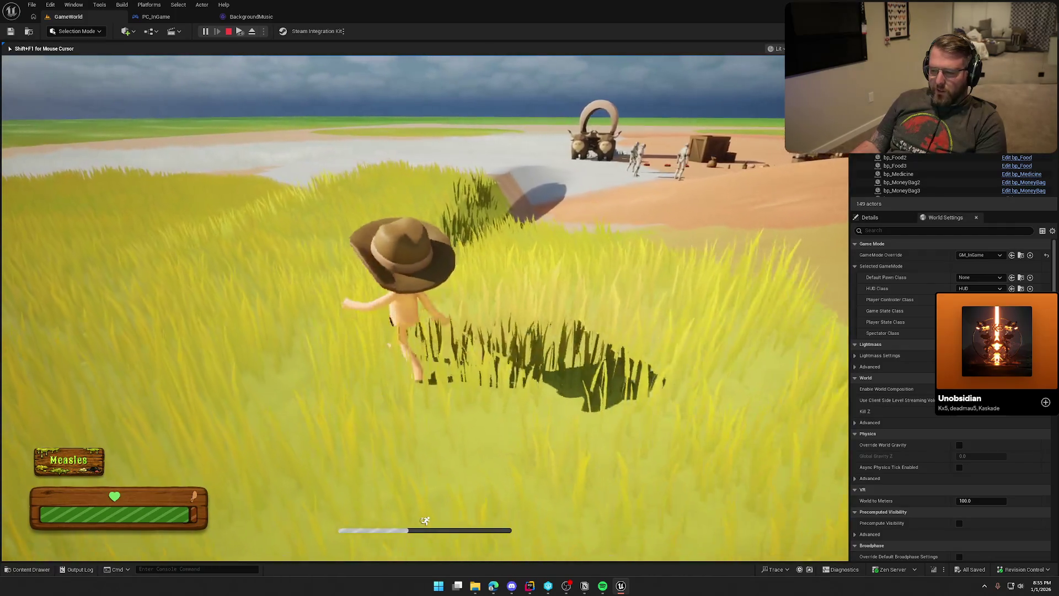
{"action": "key", "text": "shift"}
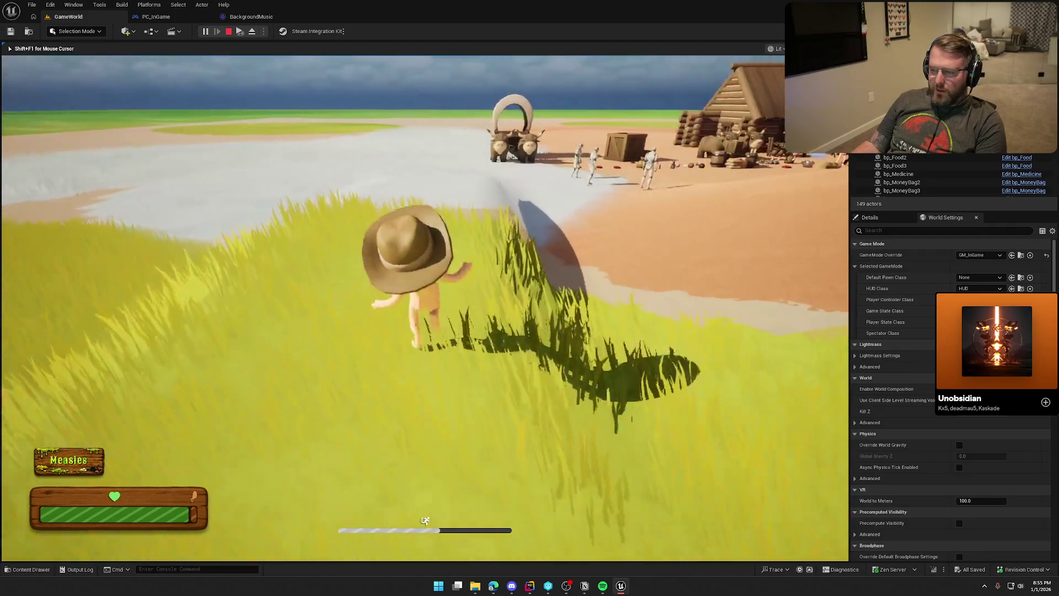
{"action": "key", "text": "shift"}
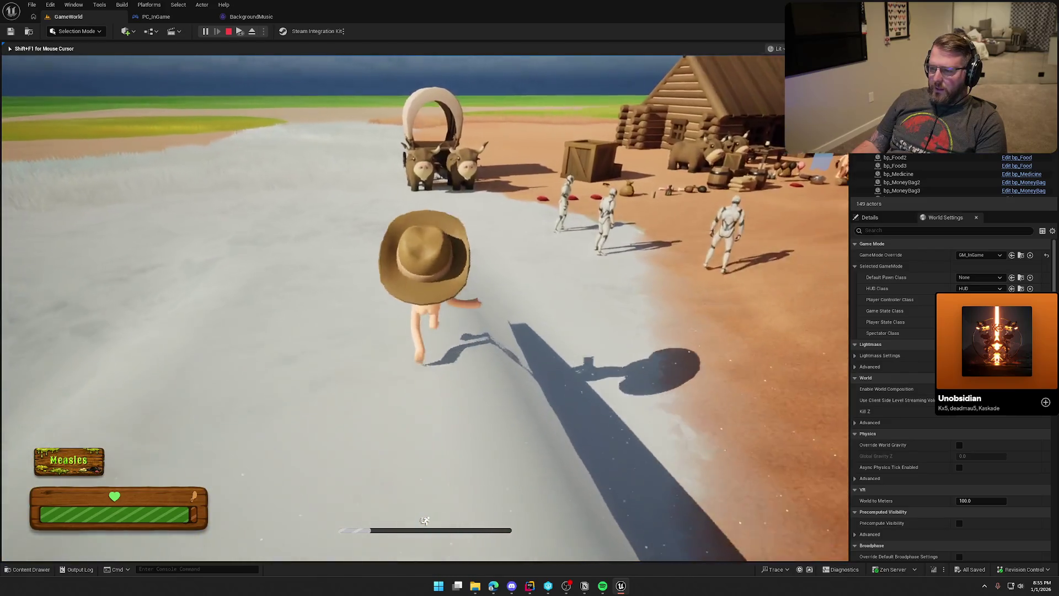
{"action": "key", "text": "w"}
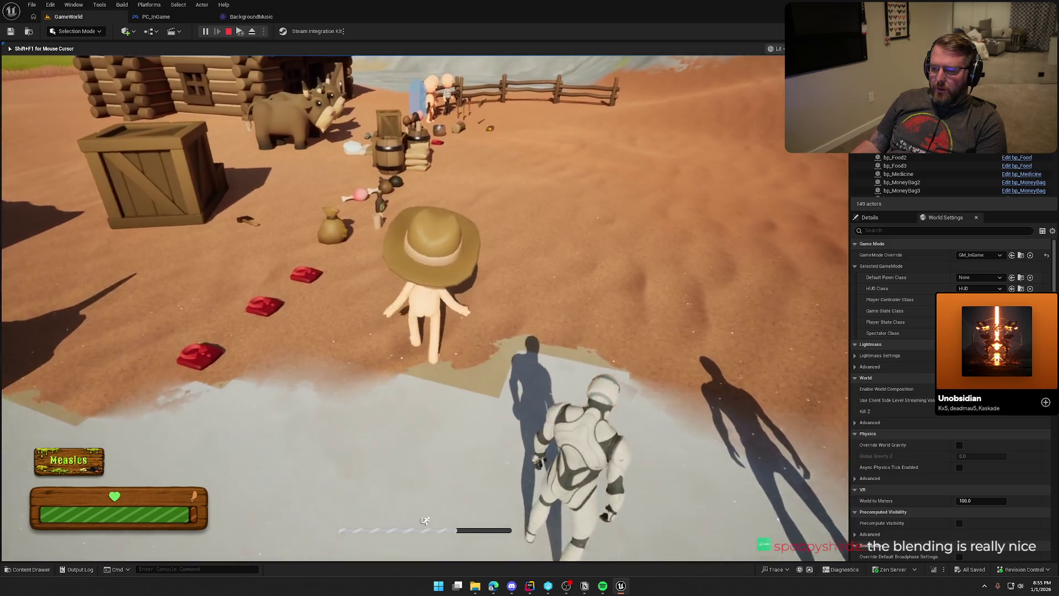
{"action": "key", "text": "w"}
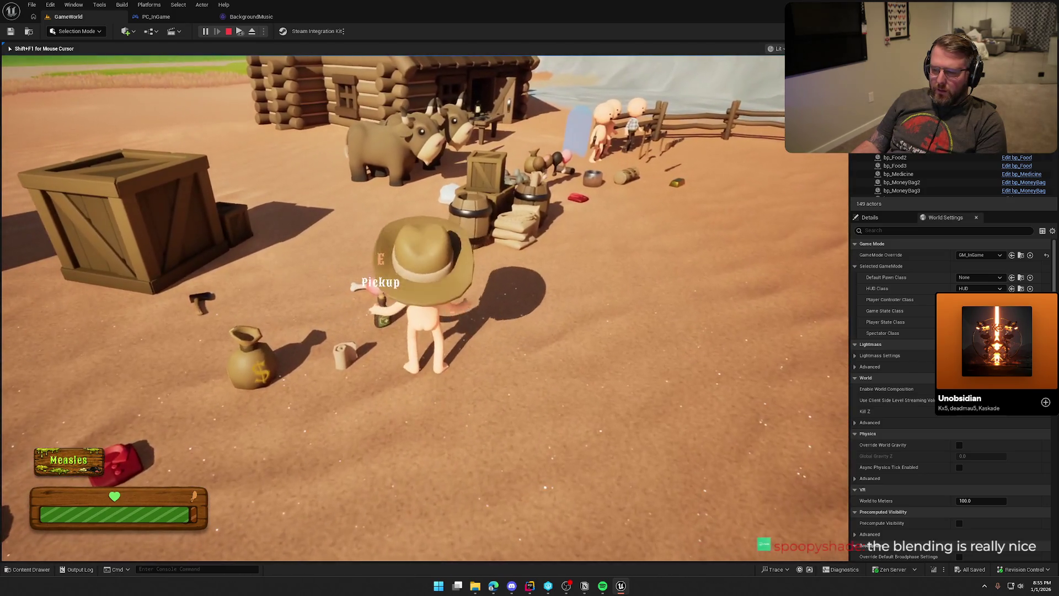
{"action": "key", "text": "e"}
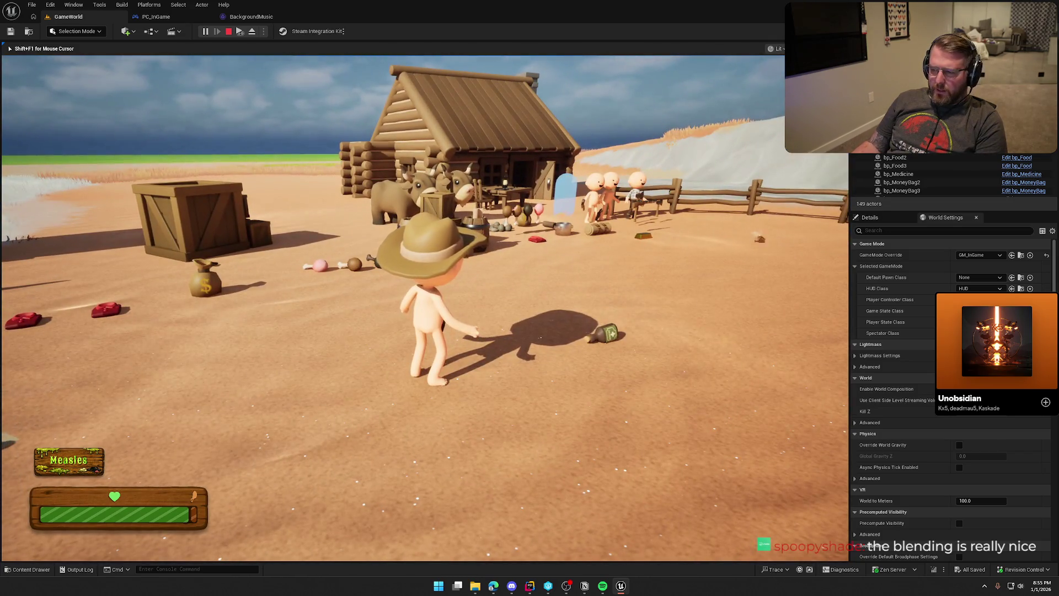
{"action": "key", "text": "w"}
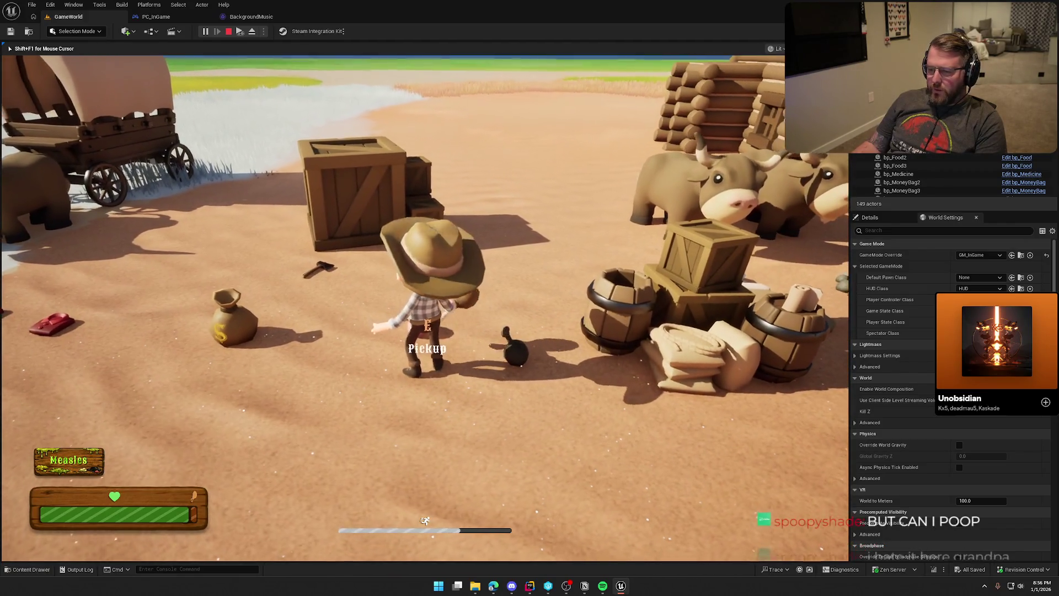
Step: Pick up the food, visit the mannequins, then sprint up the dunes onto the plateau
{"action": "key", "text": "e"}
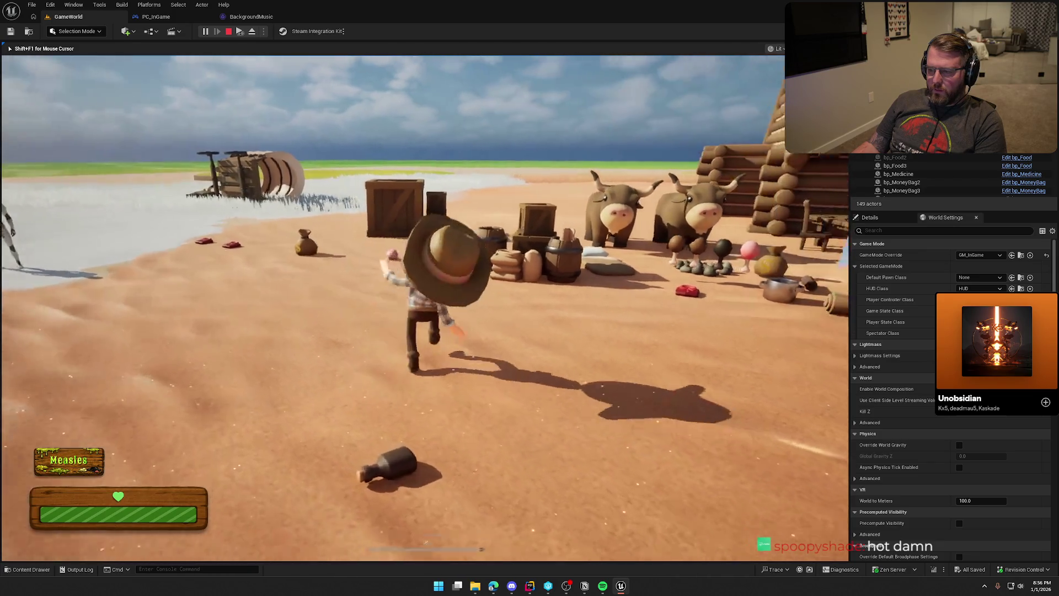
{"action": "key", "text": "w"}
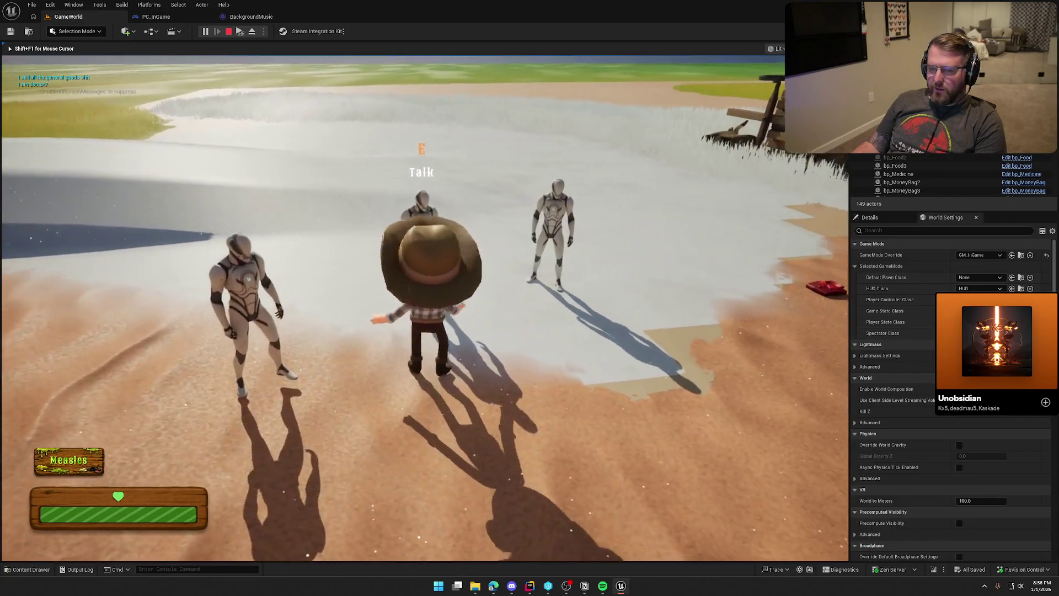
{"action": "key", "text": "s"}
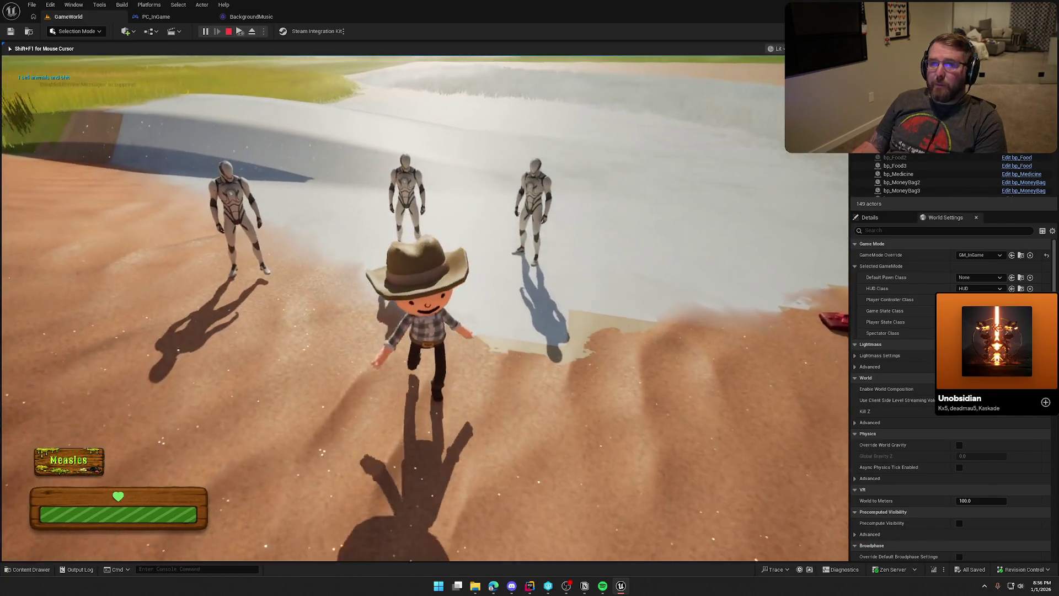
{"action": "key", "text": "d"}
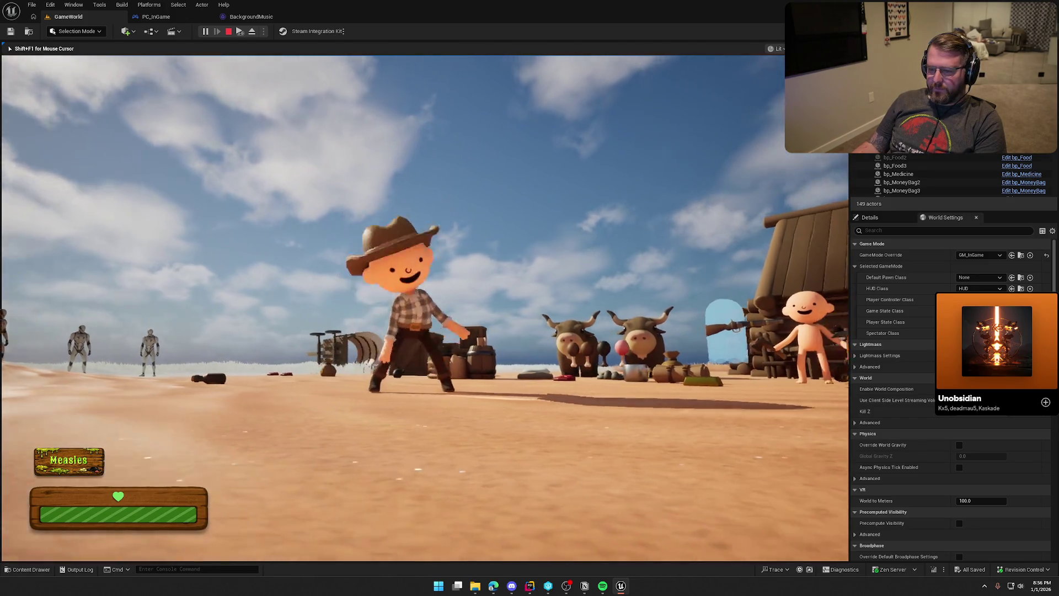
{"action": "key", "text": "w"}
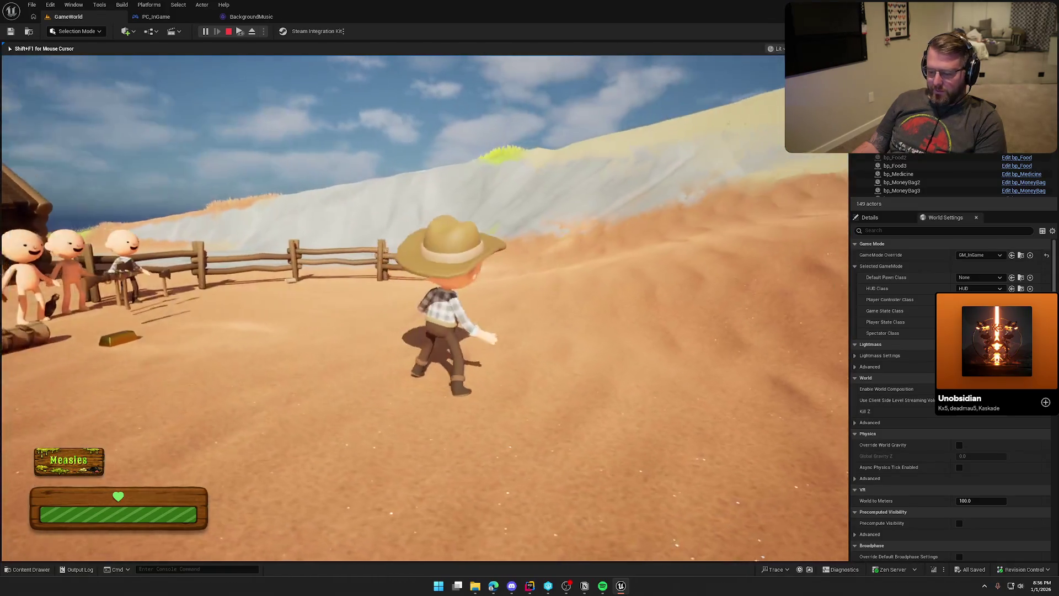
{"action": "key", "text": "shift"}
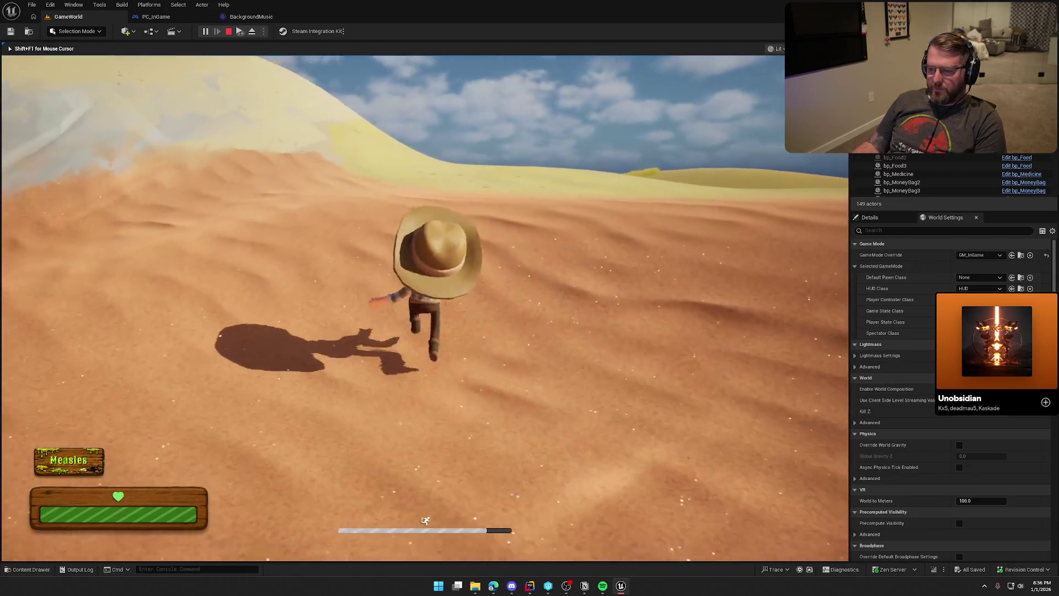
{"action": "key", "text": "w"}
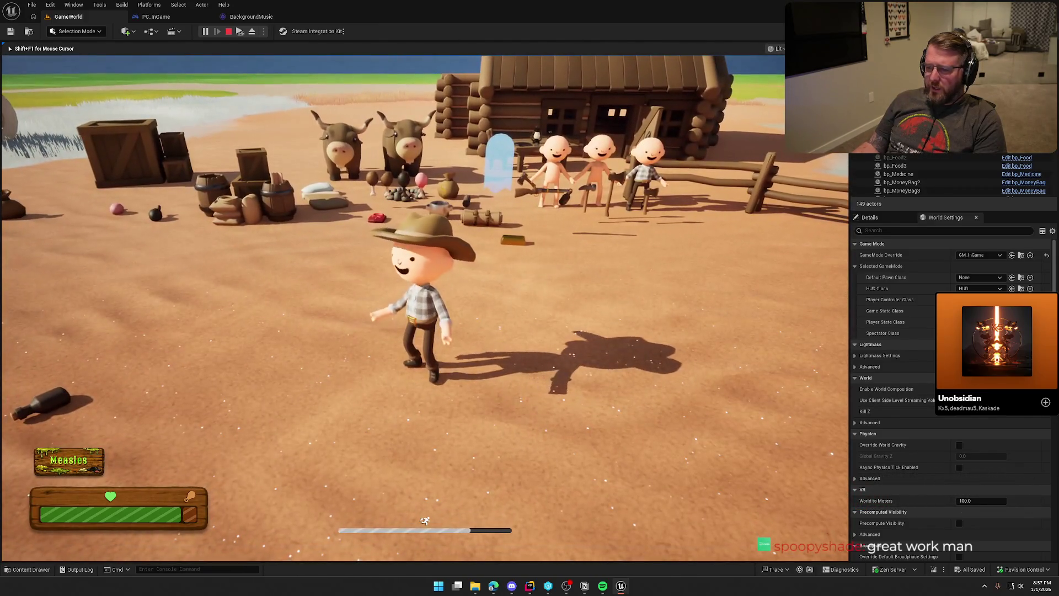
Step: Stop the GameWorld play-test, load TrailMap from the Content Drawer, and play-test it at the village gate
{"action": "key", "text": "Escape"}
{"action": "key", "text": "ctrl+space"}
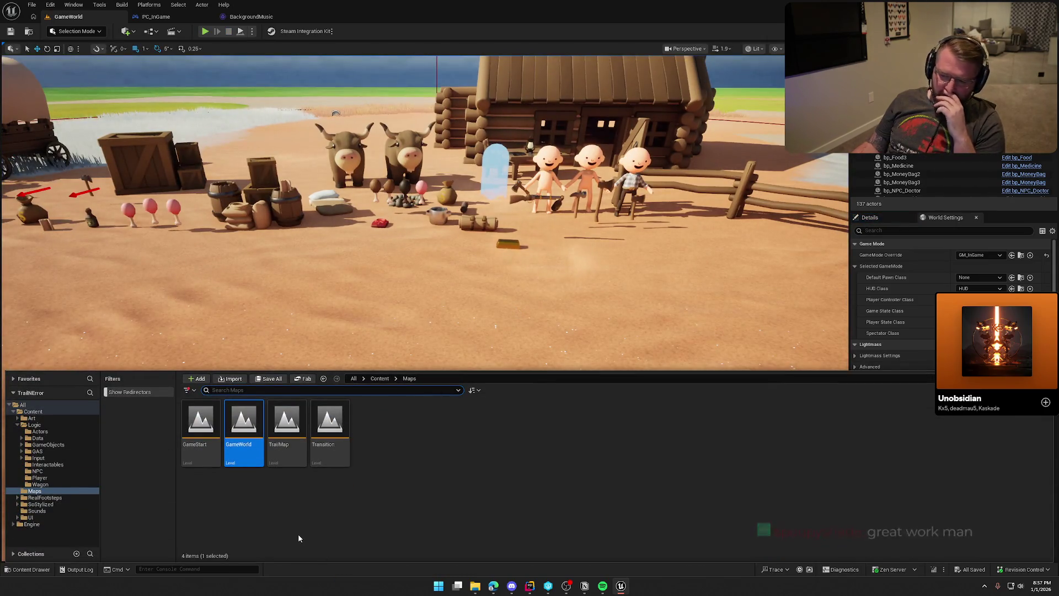
{"action": "left_click", "coordinate": [286, 430]}
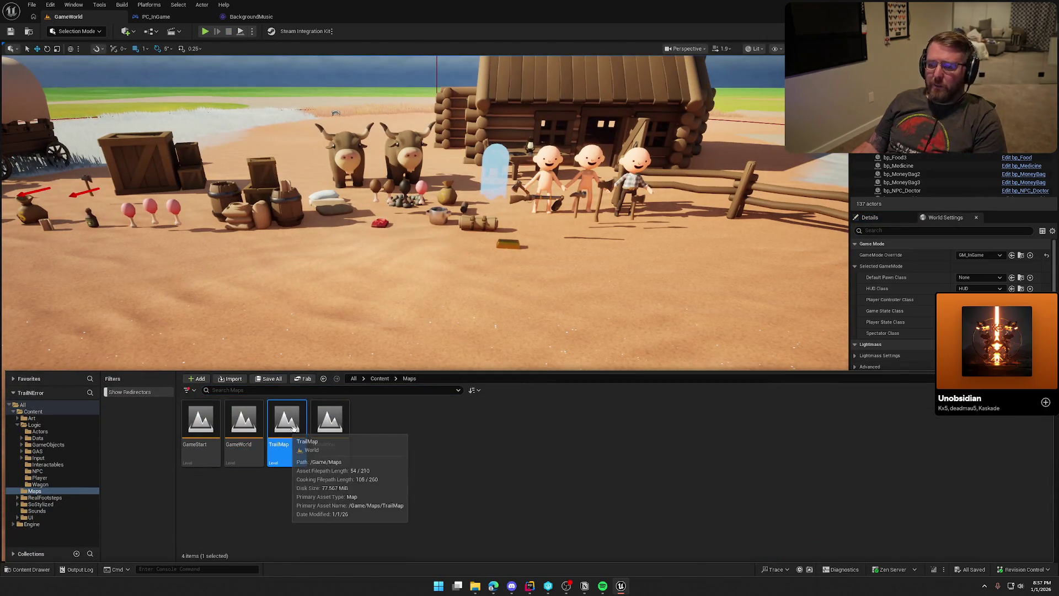
{"action": "double_click", "coordinate": [286, 429]}
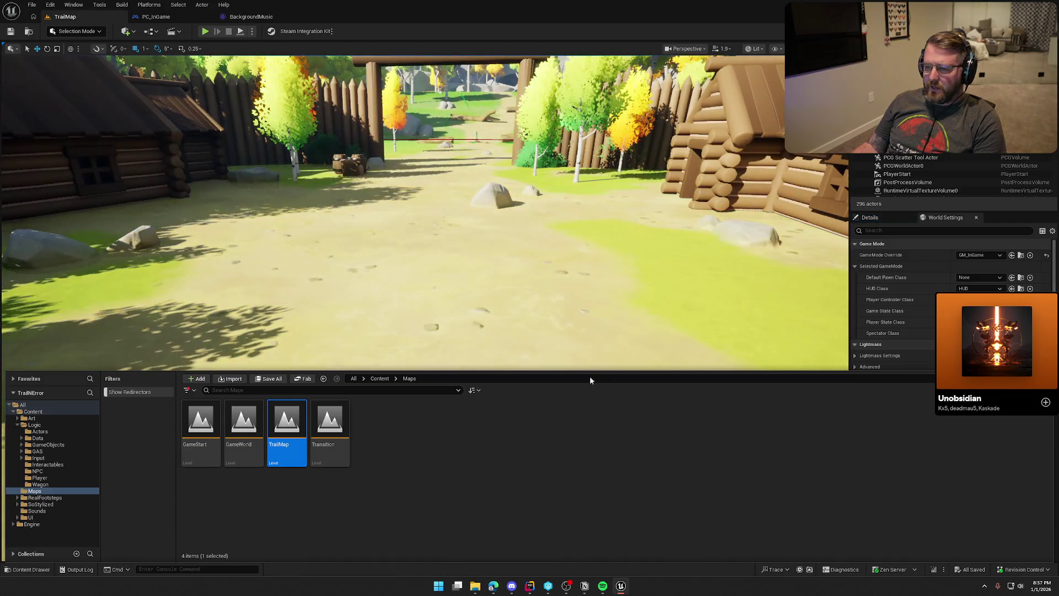
{"action": "mouse_move", "coordinate": [515, 232]}
{"action": "left_mouse_down"}
{"action": "mouse_move", "coordinate": [515, 250]}
{"action": "mouse_move", "coordinate": [288, 111]}
{"action": "left_mouse_up"}
{"action": "key", "text": "alt+p"}
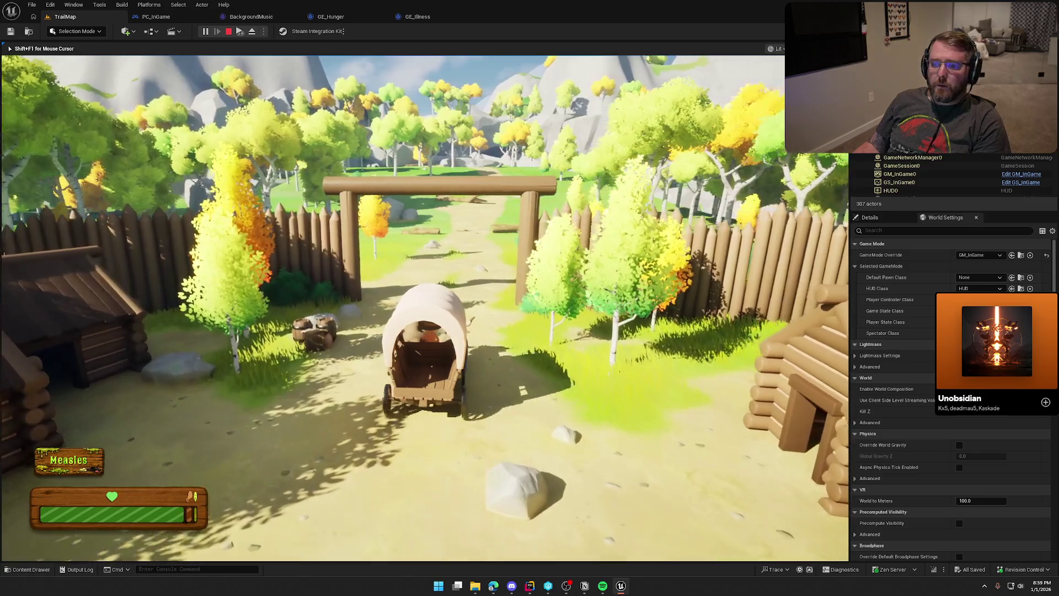
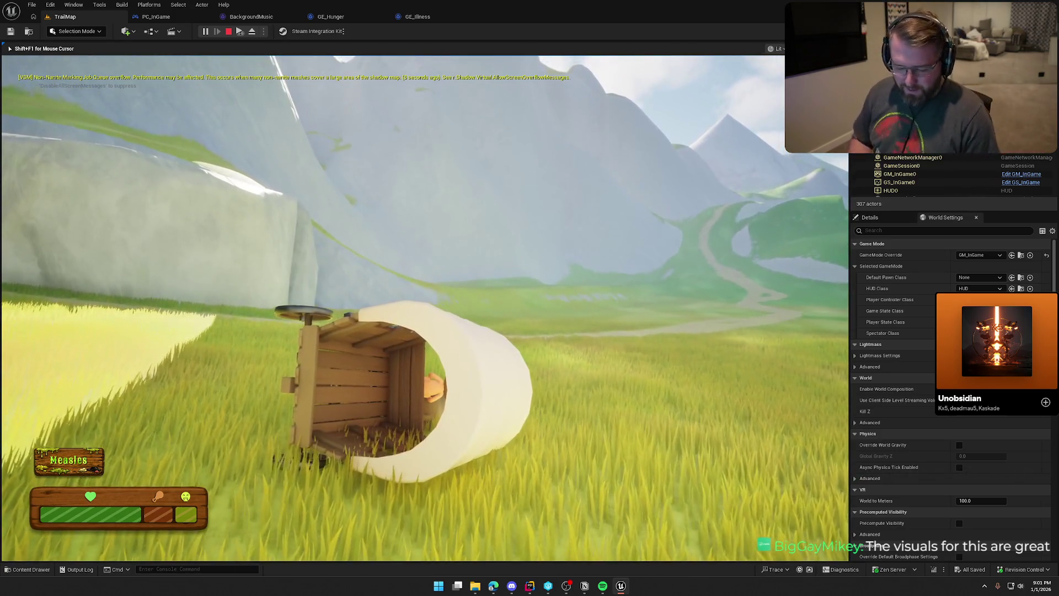
Step: Stop the Play-In-Editor session and switch over to JetBrains Rider
{"action": "key", "text": "Escape"}
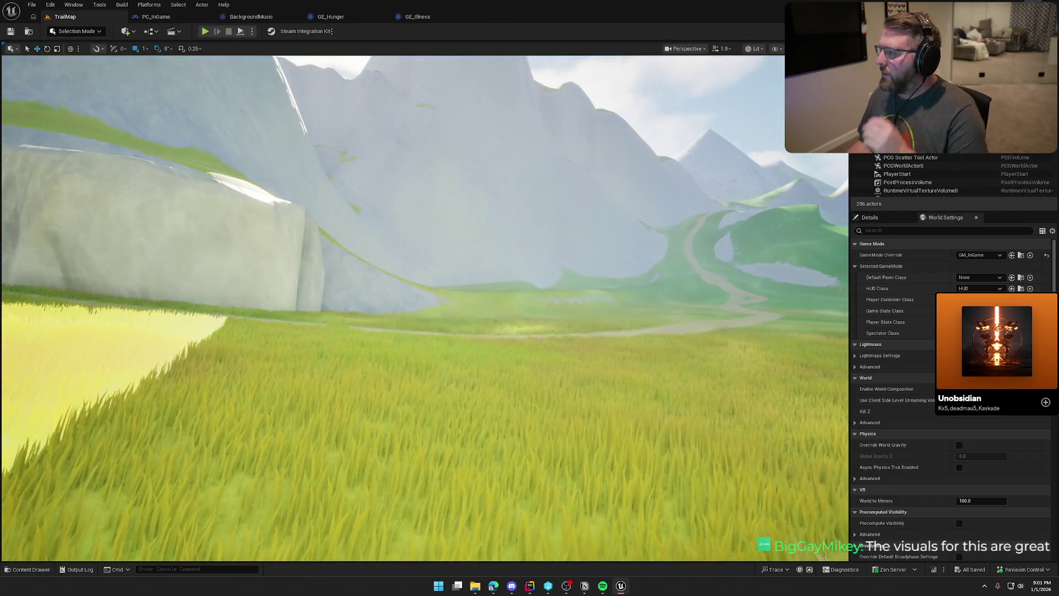
{"action": "key", "text": "alt+Tab"}
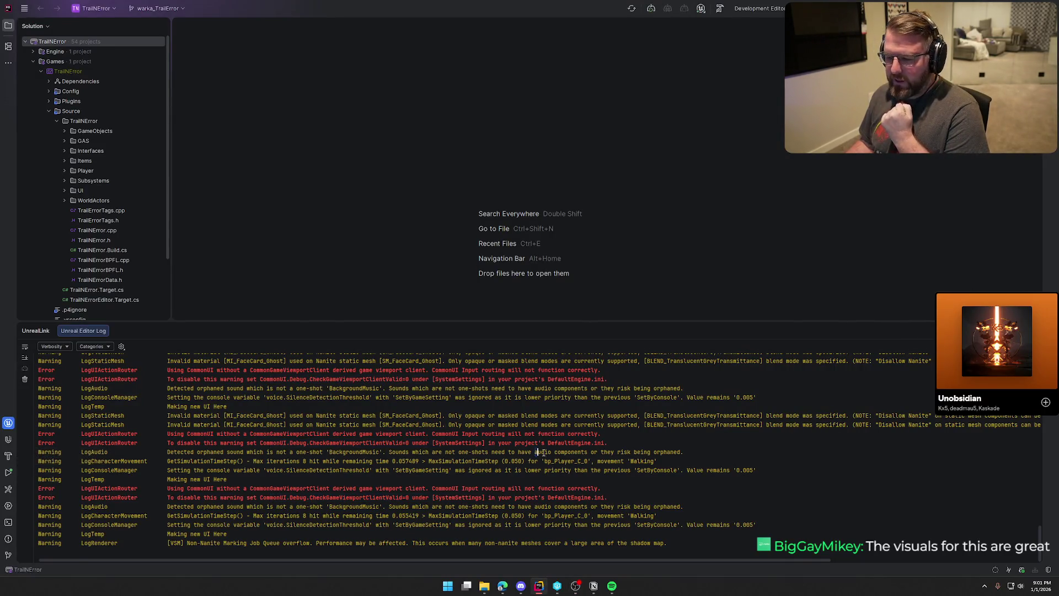
Step: Hide Rider's Unreal Editor Log panel so the TrailNError solution tree fills the window
{"action": "left_click", "coordinate": [968, 275]}
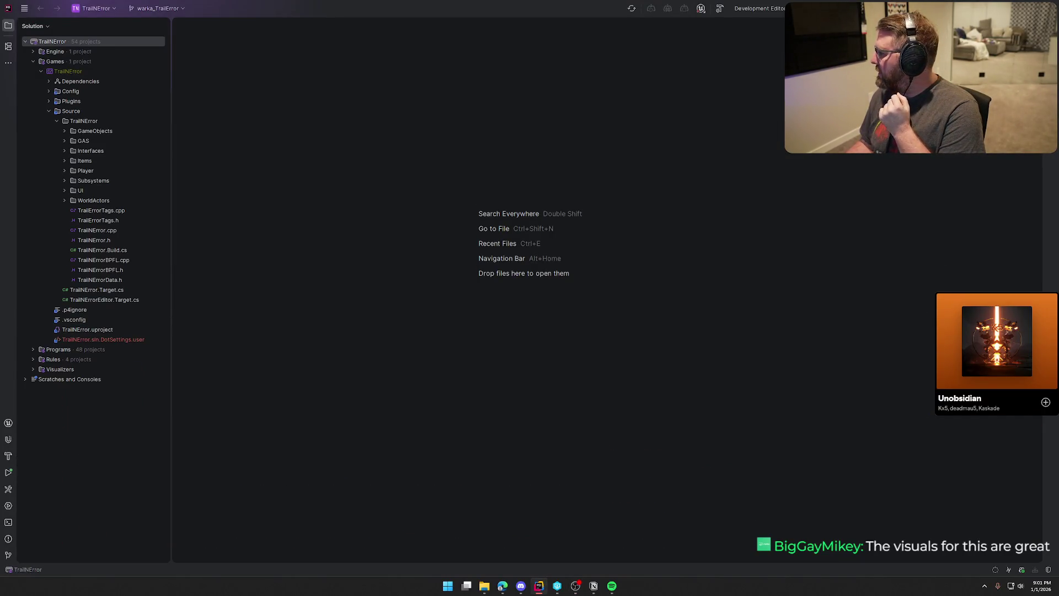